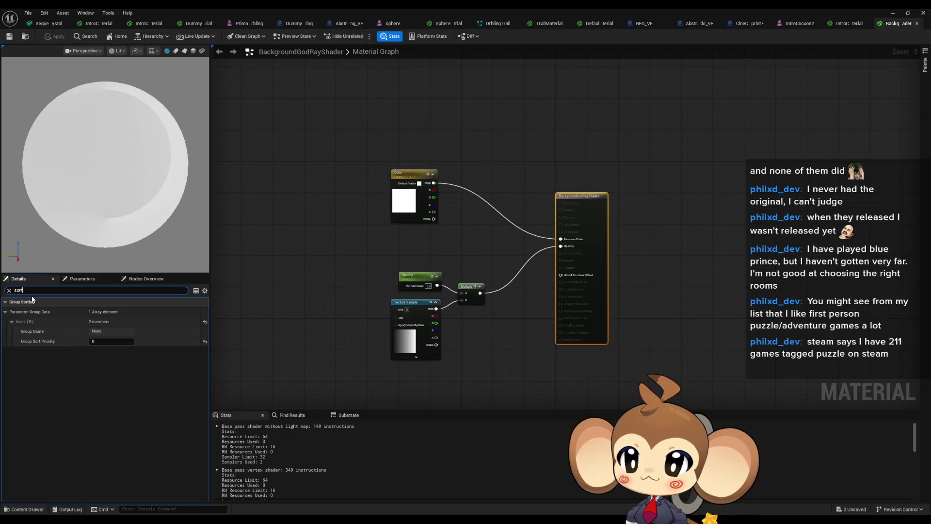
Set BackgroundGodRayShader's Translucency Pass to Before DOF, apply it, and minimize the Material Editor
{"action": "key", "text": "BackSpace"}
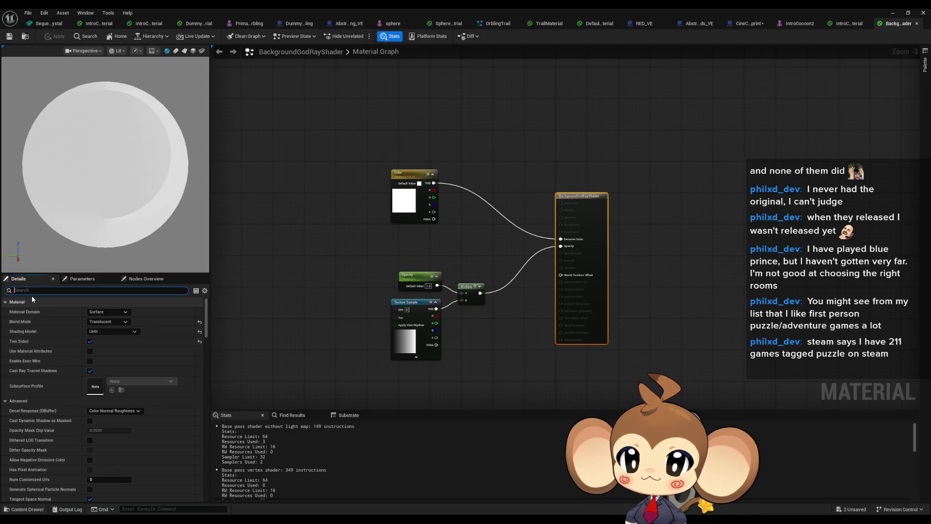
{"action": "type", "text": "trans"}
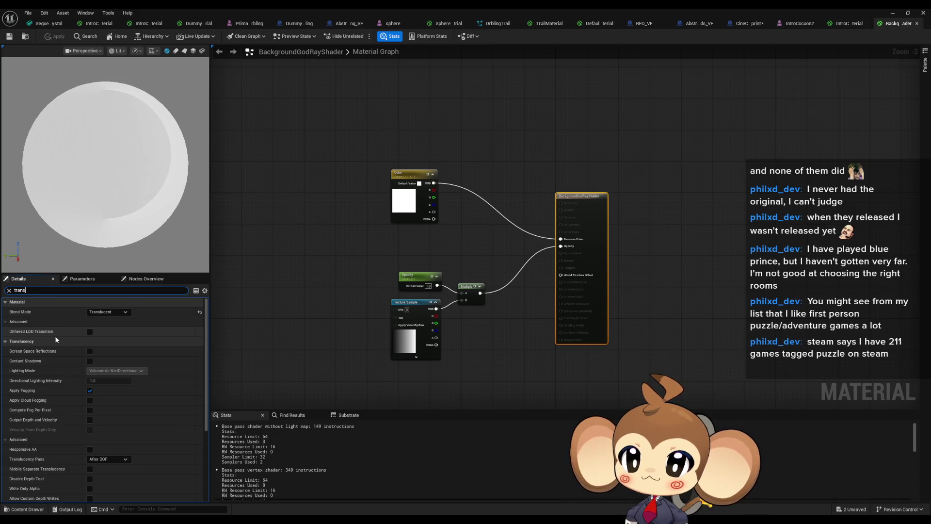
{"action": "scroll", "coordinate": [42, 352], "scroll_direction": "down", "scroll_amount": 2}
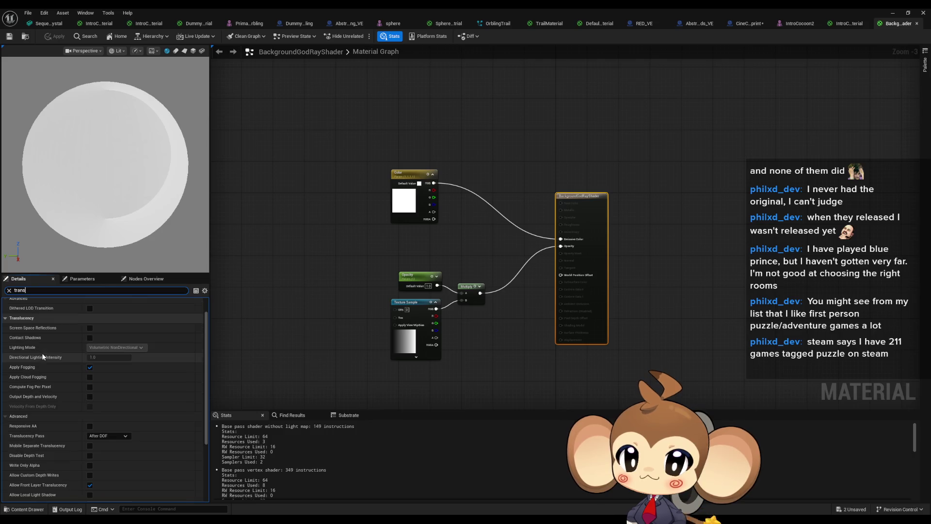
{"action": "scroll", "coordinate": [54, 374], "scroll_direction": "down", "scroll_amount": 2}
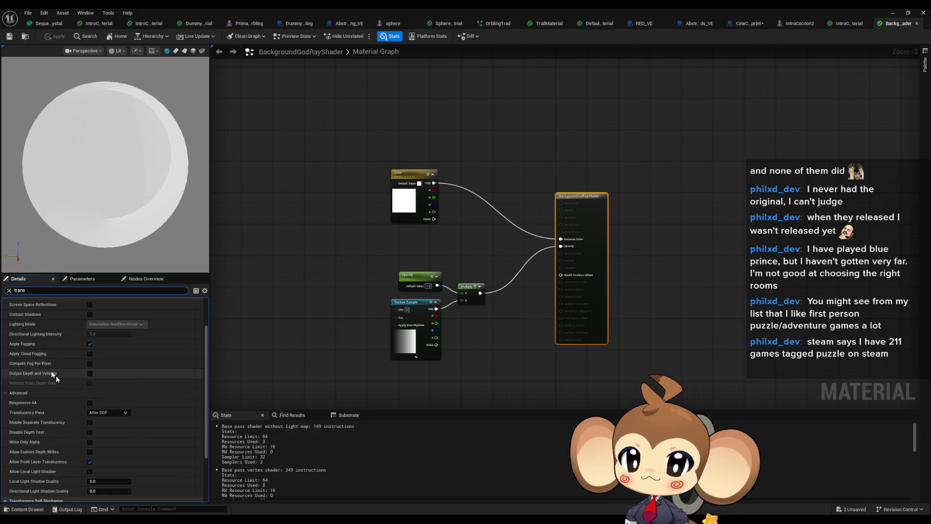
{"action": "left_click", "coordinate": [106, 409]}
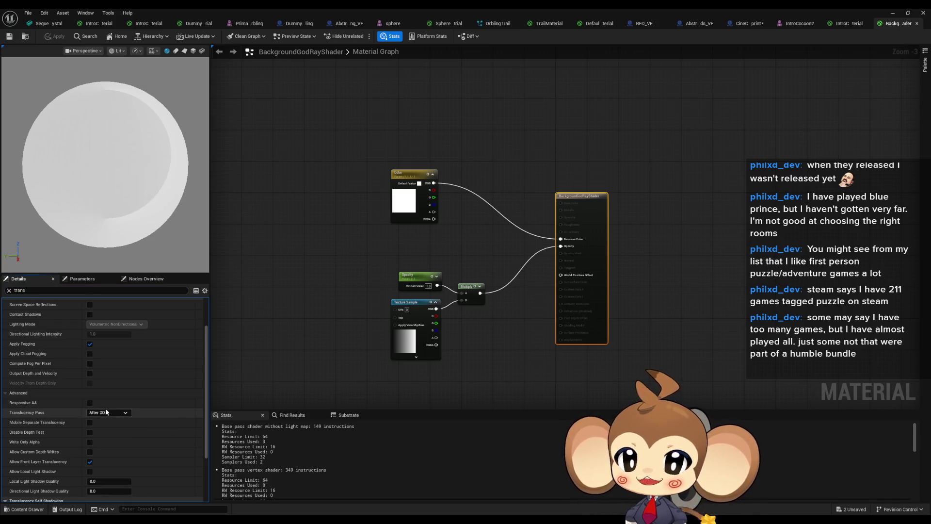
{"action": "left_click", "coordinate": [106, 411]}
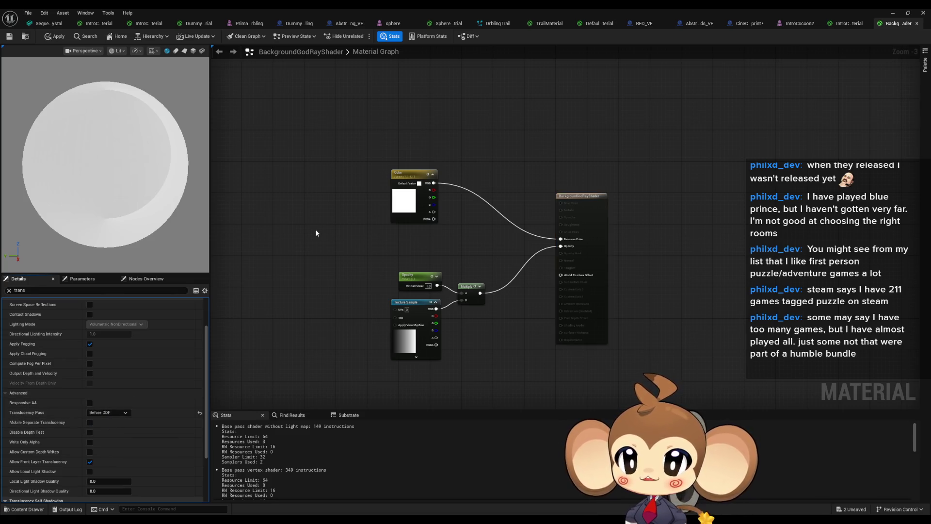
{"action": "left_click", "coordinate": [54, 41]}
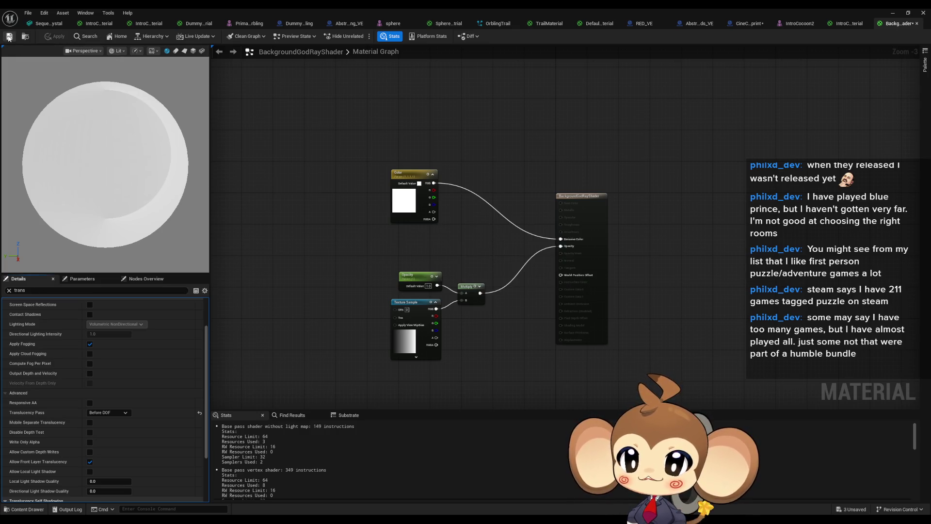
{"action": "left_click", "coordinate": [887, 13]}
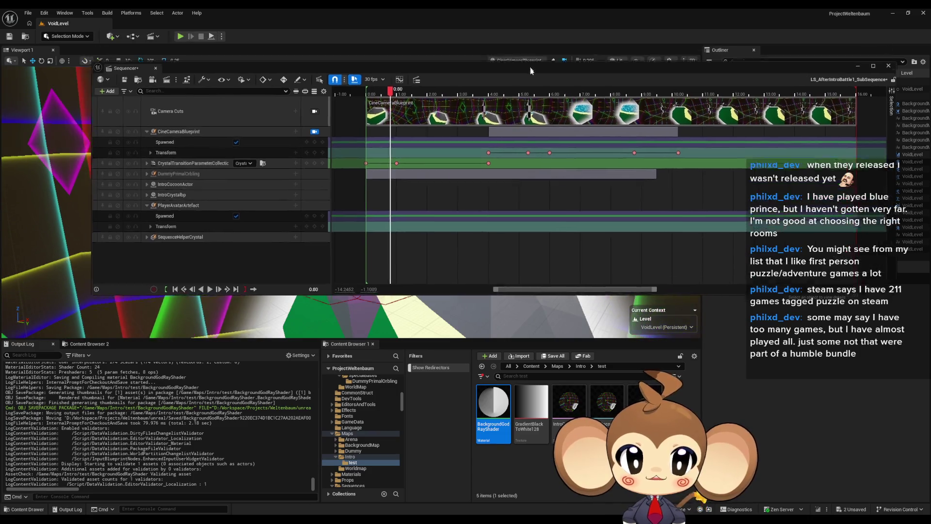
Reopen BackgroundGodRayShader from the Content Browser and set its Translucency Pass to After DOF
{"action": "left_click_drag", "start_coordinate": [530, 71], "coordinate": [542, 352]}
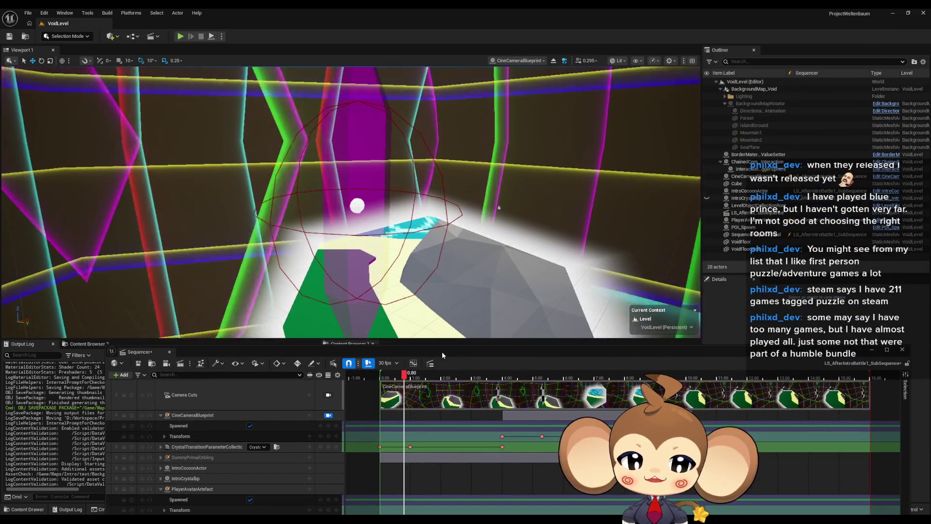
{"action": "mouse_move", "coordinate": [442, 351]}
{"action": "left_mouse_down"}
{"action": "mouse_move", "coordinate": [490, 147]}
{"action": "mouse_move", "coordinate": [377, 135]}
{"action": "mouse_move", "coordinate": [390, 151]}
{"action": "mouse_move", "coordinate": [408, 150]}
{"action": "mouse_move", "coordinate": [377, 408]}
{"action": "mouse_move", "coordinate": [403, 431]}
{"action": "left_mouse_up"}
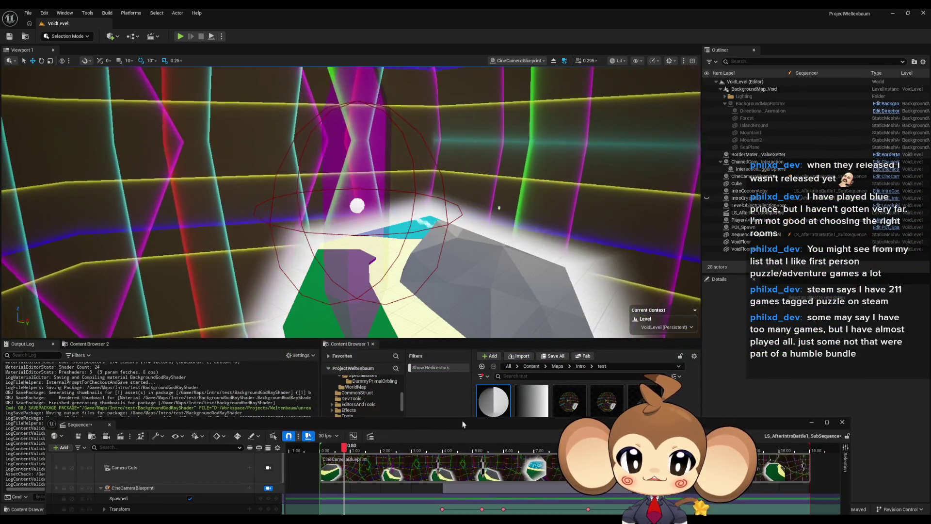
{"action": "double_click", "coordinate": [496, 409]}
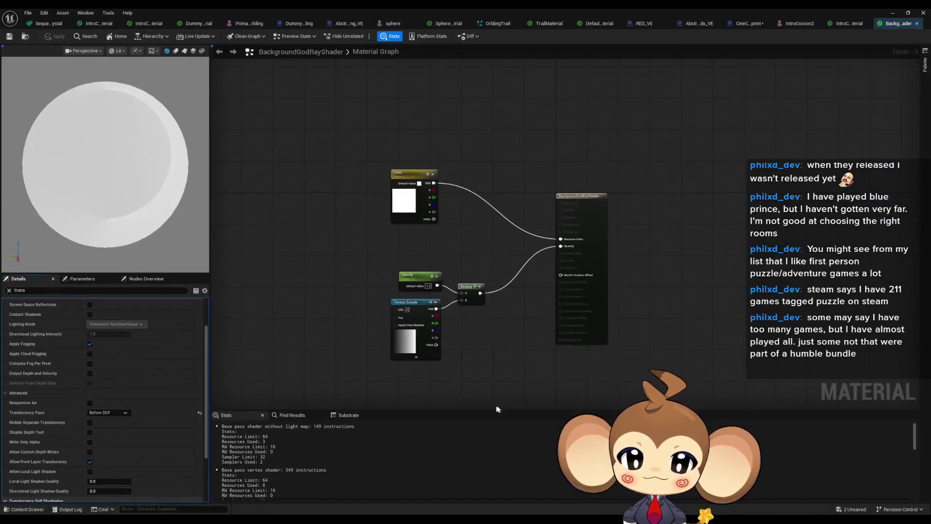
{"action": "left_click", "coordinate": [120, 413]}
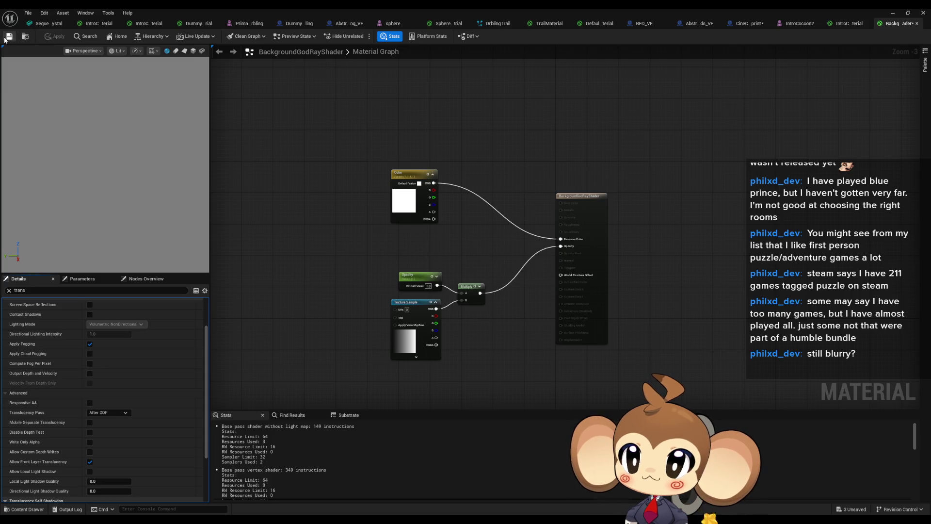
{"action": "double_click", "coordinate": [363, 7]}
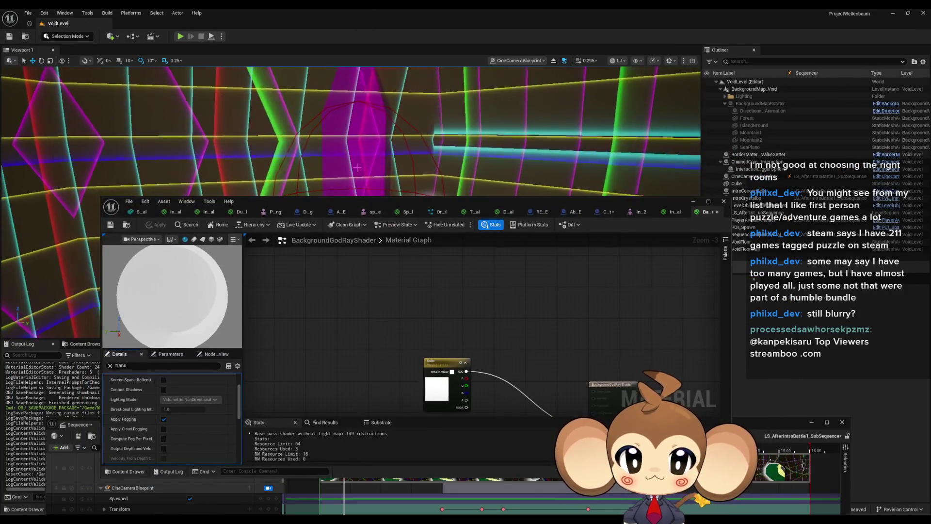
Open the SequenceHelperCrystal mesh and its IntroCrystalTransitionWhiteMaterial
{"action": "left_click", "coordinate": [804, 423]}
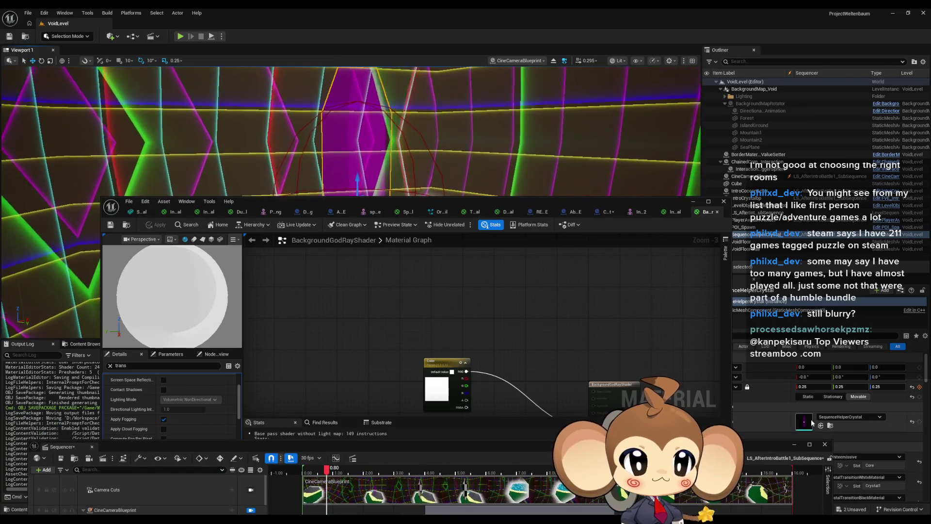
{"action": "double_click", "coordinate": [804, 423]}
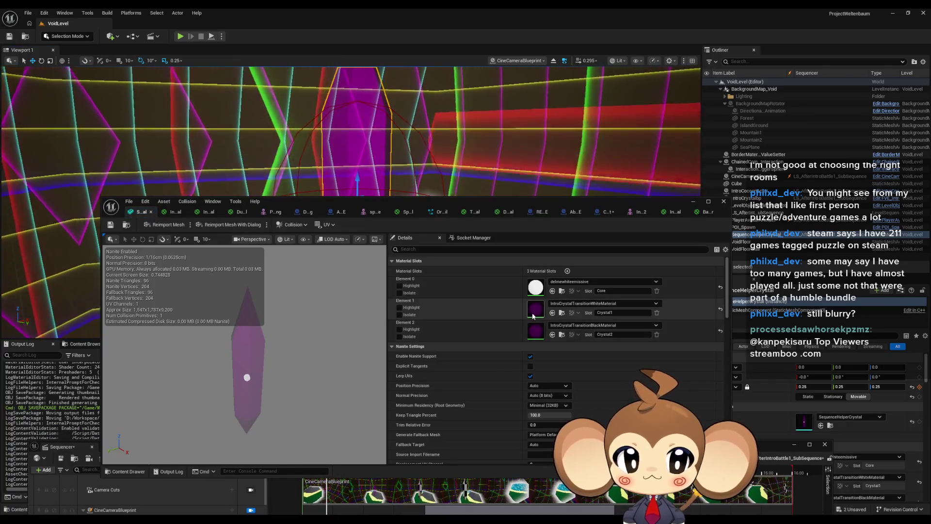
{"action": "double_click", "coordinate": [537, 313]}
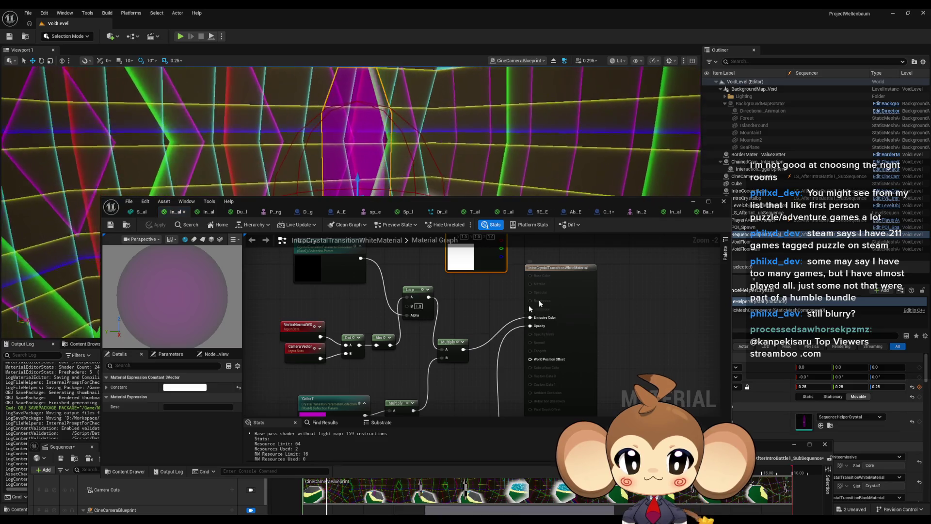
{"action": "left_click_drag", "start_coordinate": [419, 330], "coordinate": [446, 308]}
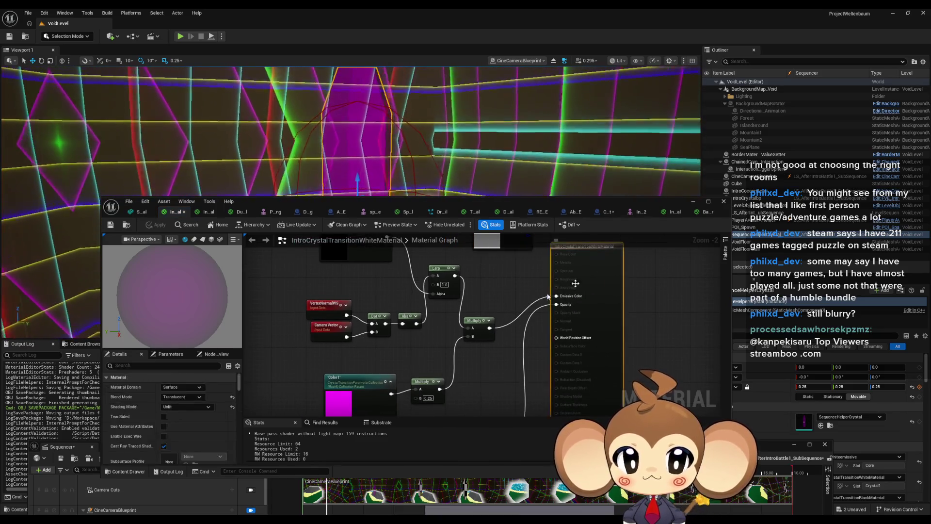
Set the white material's Translucency Pass to Before DOF and apply the change
{"action": "scroll", "coordinate": [199, 410], "scroll_direction": "down", "scroll_amount": 3}
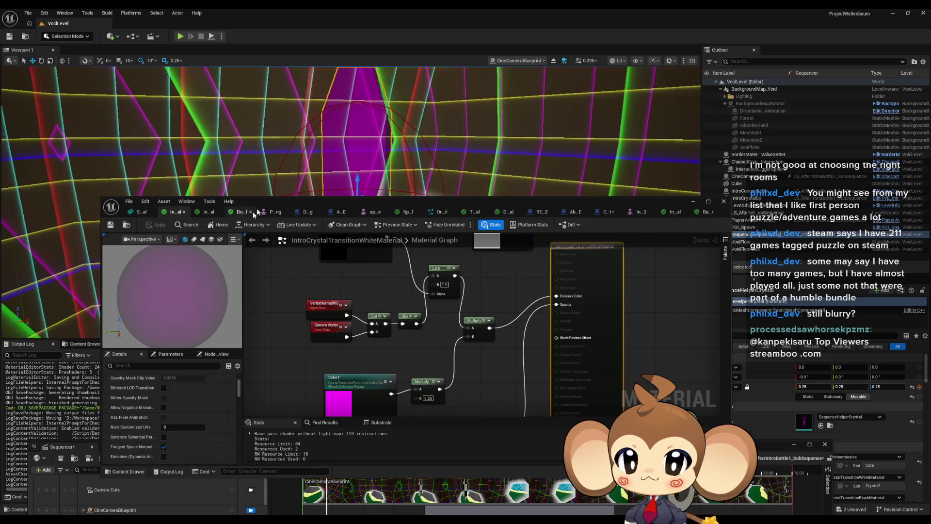
{"action": "double_click", "coordinate": [267, 200]}
{"action": "scroll", "coordinate": [130, 389], "scroll_direction": "down", "scroll_amount": 5}
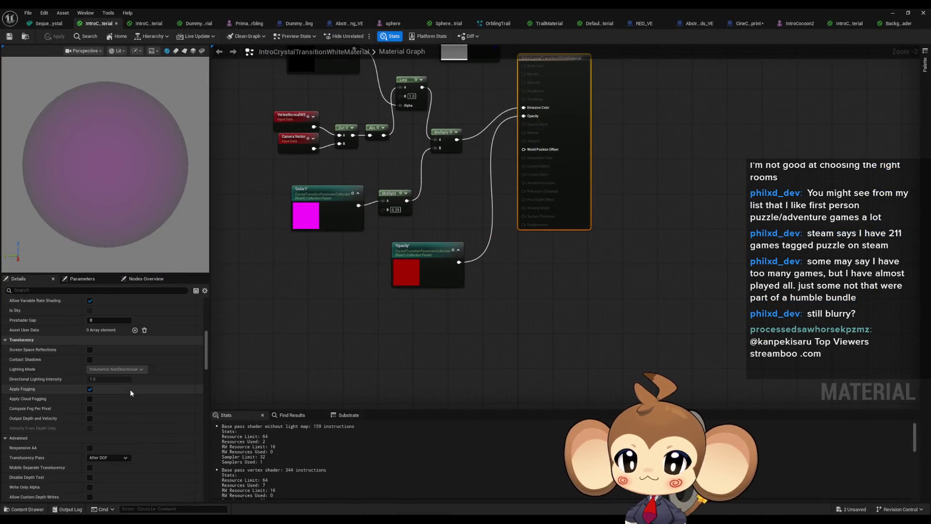
{"action": "left_click", "coordinate": [111, 457]}
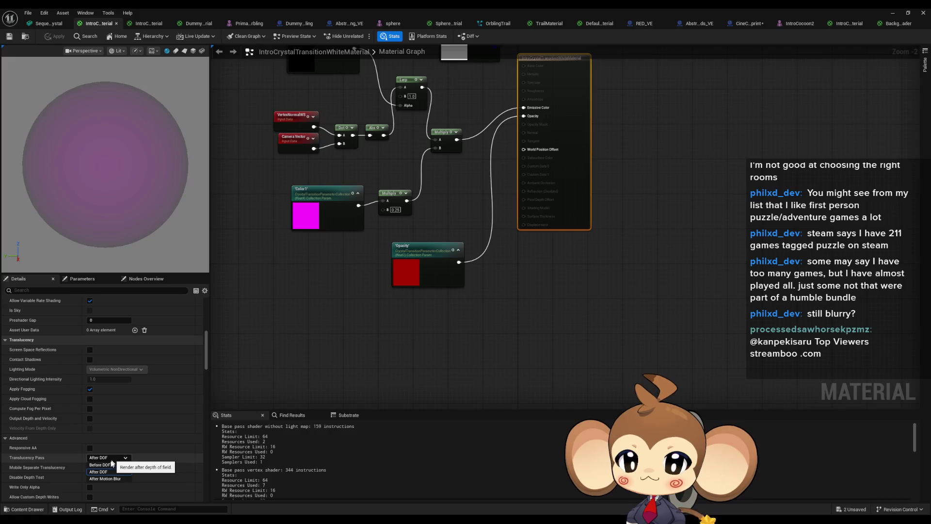
{"action": "left_click", "coordinate": [107, 465]}
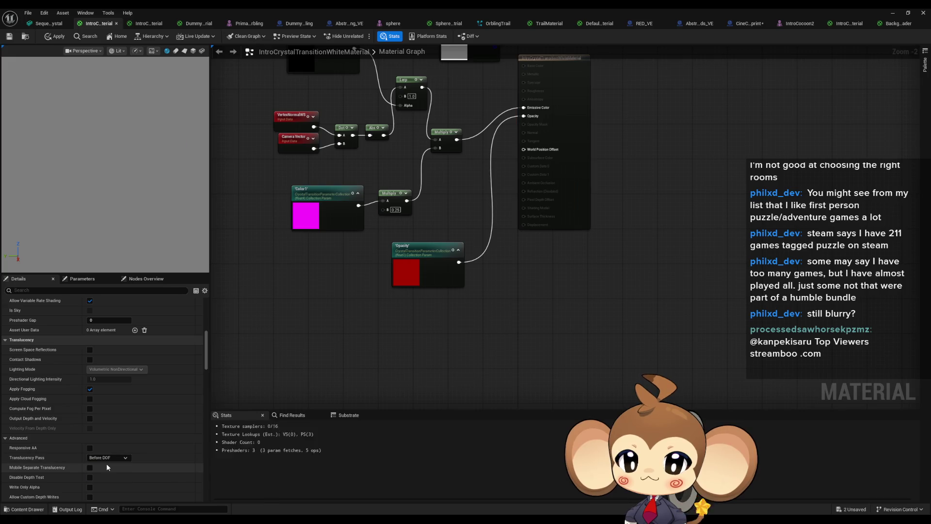
{"action": "left_click", "coordinate": [56, 38]}
{"action": "mouse_move", "coordinate": [263, 8]}
{"action": "left_mouse_down"}
{"action": "mouse_move", "coordinate": [390, 209]}
{"action": "mouse_move", "coordinate": [407, 246]}
{"action": "mouse_move", "coordinate": [413, 323]}
{"action": "left_mouse_up"}
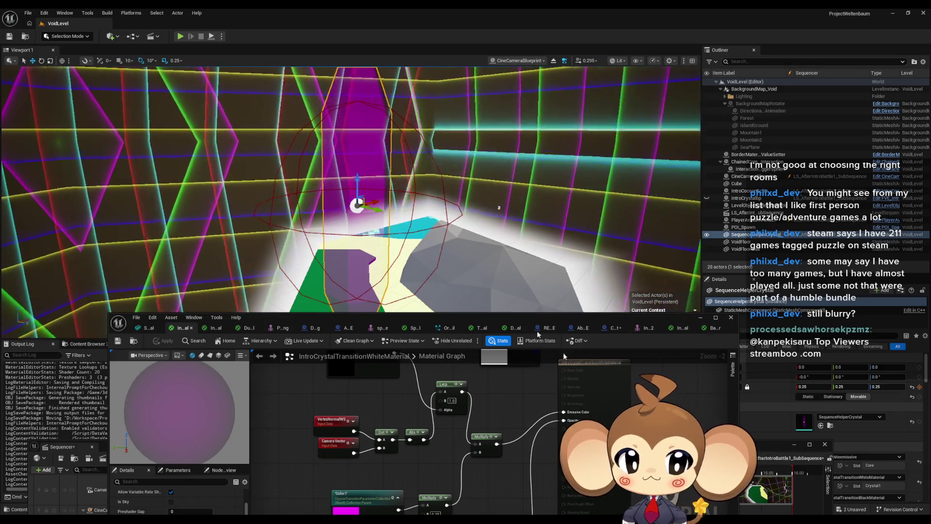
Switch to IntroCrystalTransitionBlackMaterial and set its Translucency Pass to Before DOF
{"action": "mouse_move", "coordinate": [604, 317]}
{"action": "left_mouse_down"}
{"action": "mouse_move", "coordinate": [577, 219]}
{"action": "mouse_move", "coordinate": [580, 173]}
{"action": "mouse_move", "coordinate": [552, 104]}
{"action": "left_mouse_up"}
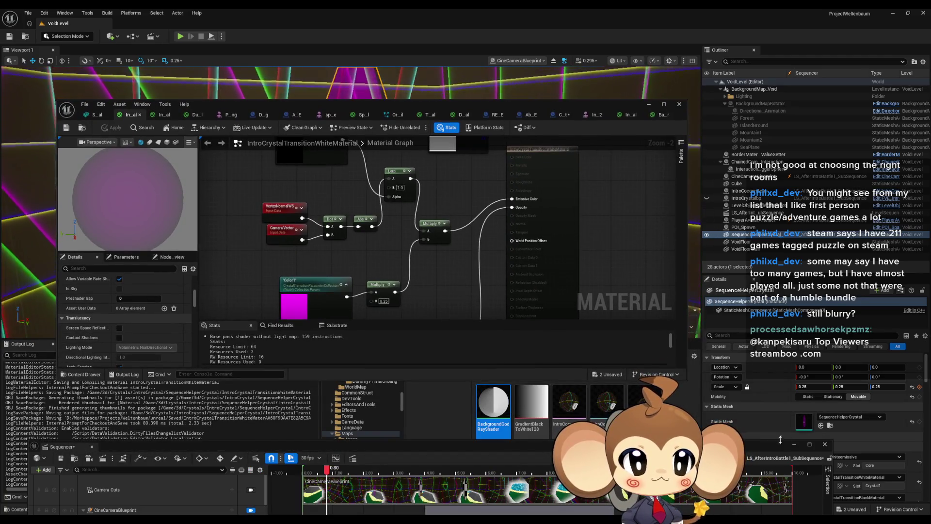
{"action": "mouse_move", "coordinate": [485, 444]}
{"action": "left_mouse_down"}
{"action": "mouse_move", "coordinate": [394, 475]}
{"action": "mouse_move", "coordinate": [408, 457]}
{"action": "left_mouse_up"}
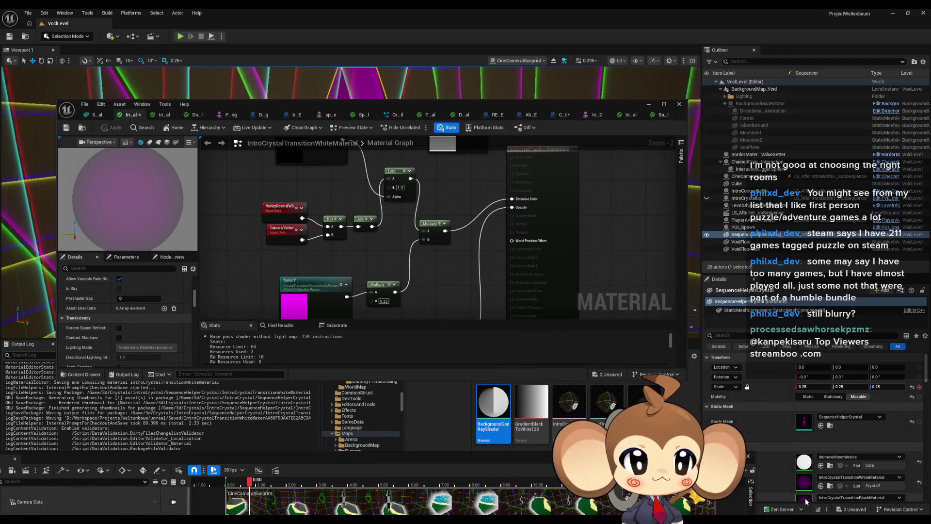
{"action": "left_click", "coordinate": [162, 115]}
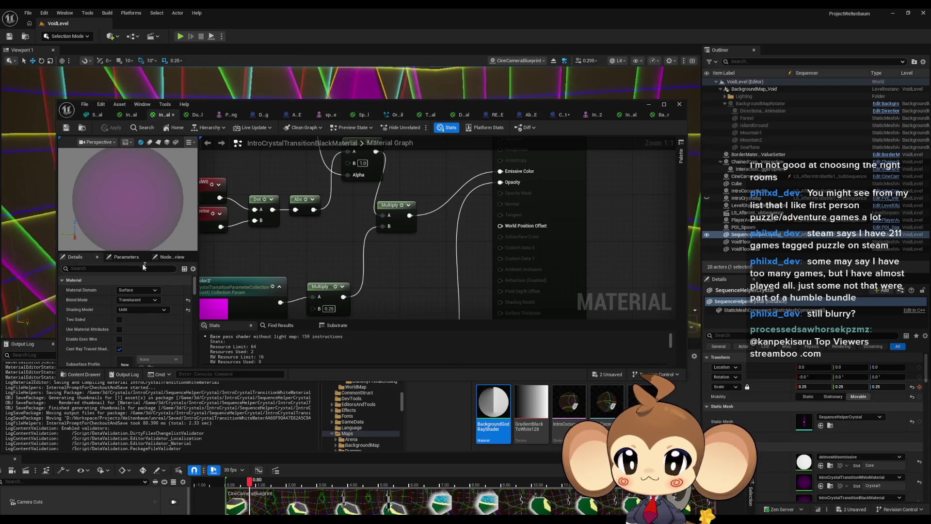
{"action": "mouse_move", "coordinate": [240, 104]}
{"action": "left_mouse_down"}
{"action": "mouse_move", "coordinate": [313, 193]}
{"action": "mouse_move", "coordinate": [339, 2]}
{"action": "left_mouse_up"}
{"action": "scroll", "coordinate": [129, 418], "scroll_direction": "down", "scroll_amount": 5}
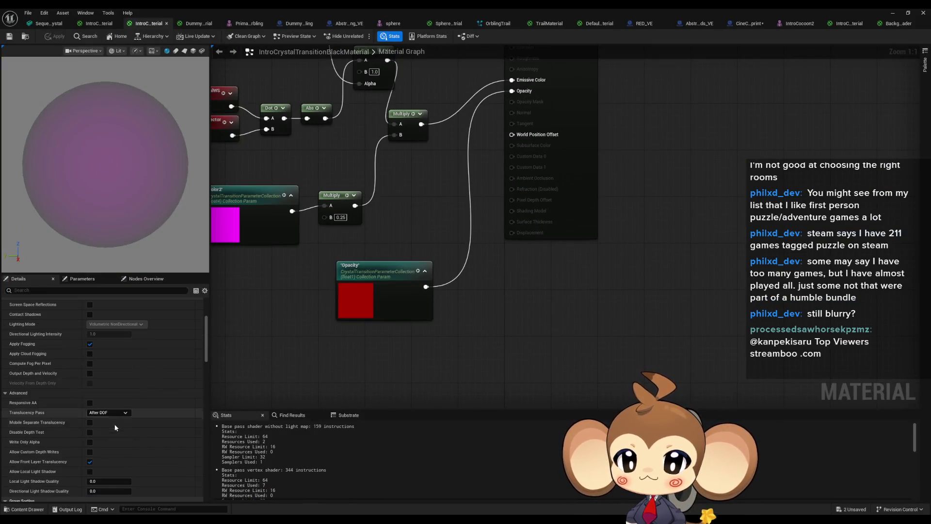
{"action": "left_click", "coordinate": [105, 420]}
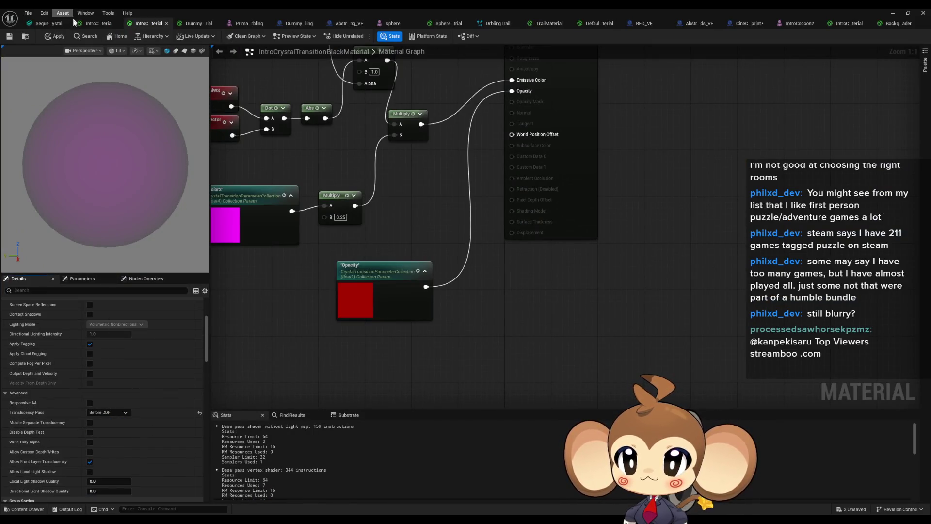
{"action": "mouse_move", "coordinate": [199, 11]}
{"action": "left_mouse_down"}
{"action": "mouse_move", "coordinate": [368, 191]}
{"action": "mouse_move", "coordinate": [389, 366]}
{"action": "left_mouse_up"}
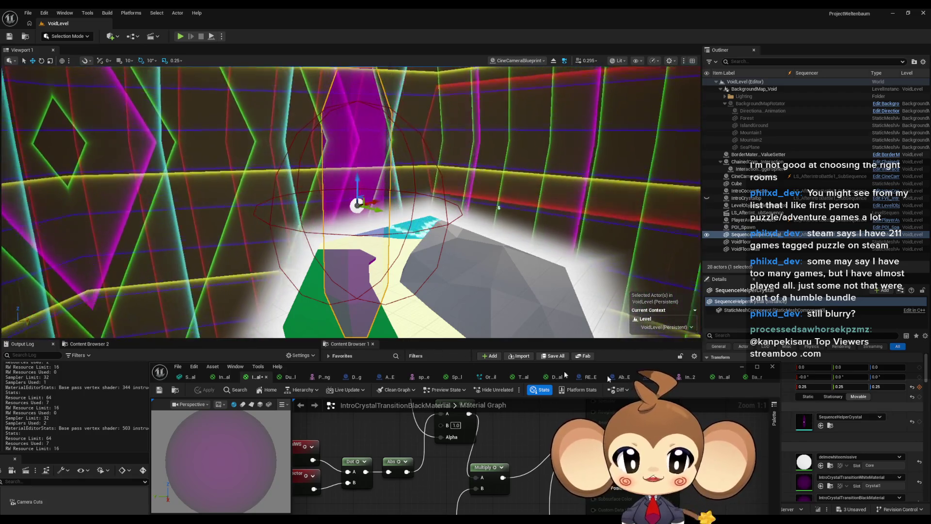
Revert IntroCrystalTransitionWhiteMaterial's Translucency Pass to After DOF and apply it
{"action": "left_click", "coordinate": [226, 375]}
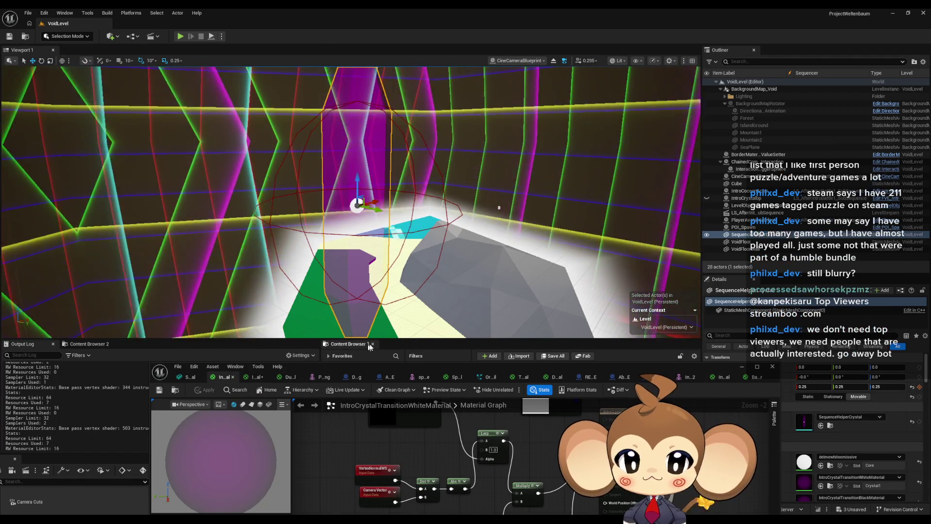
{"action": "mouse_move", "coordinate": [298, 369]}
{"action": "left_mouse_down"}
{"action": "mouse_move", "coordinate": [539, 291]}
{"action": "mouse_move", "coordinate": [690, 139]}
{"action": "mouse_move", "coordinate": [655, 135]}
{"action": "left_mouse_up"}
{"action": "scroll", "coordinate": [580, 341], "scroll_direction": "down", "scroll_amount": 2}
{"action": "left_click", "coordinate": [590, 336]}
{"action": "left_click", "coordinate": [577, 347]}
{"action": "left_click", "coordinate": [565, 156]}
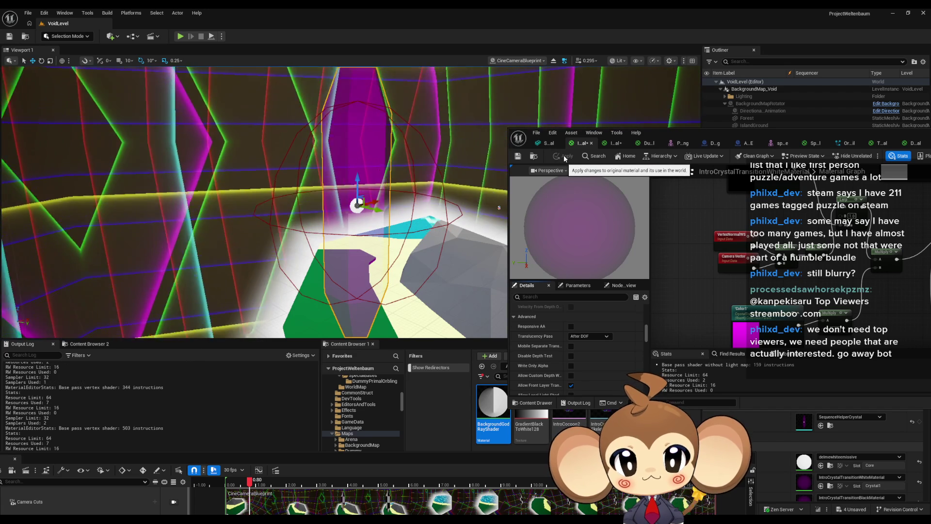
Revert IntroCrystalTransitionBlackMaterial to After DOF, apply, and preview the cutscene near 3.5 seconds
{"action": "left_click", "coordinate": [614, 143]}
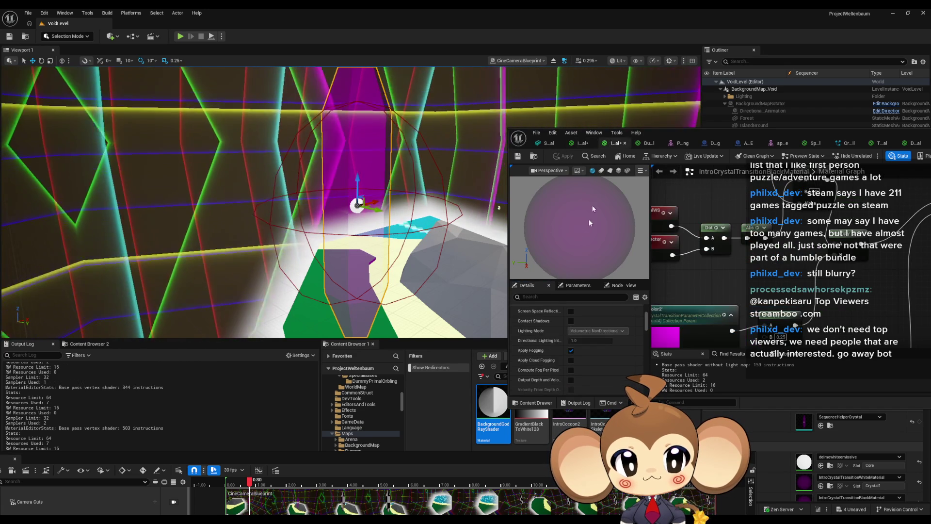
{"action": "scroll", "coordinate": [585, 349], "scroll_direction": "down", "scroll_amount": 2}
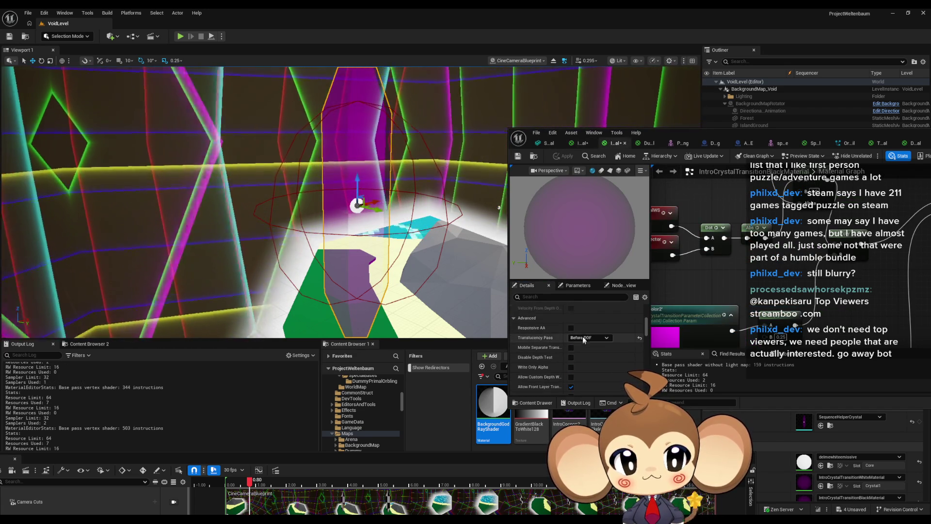
{"action": "left_click", "coordinate": [588, 337]}
{"action": "left_click", "coordinate": [581, 352]}
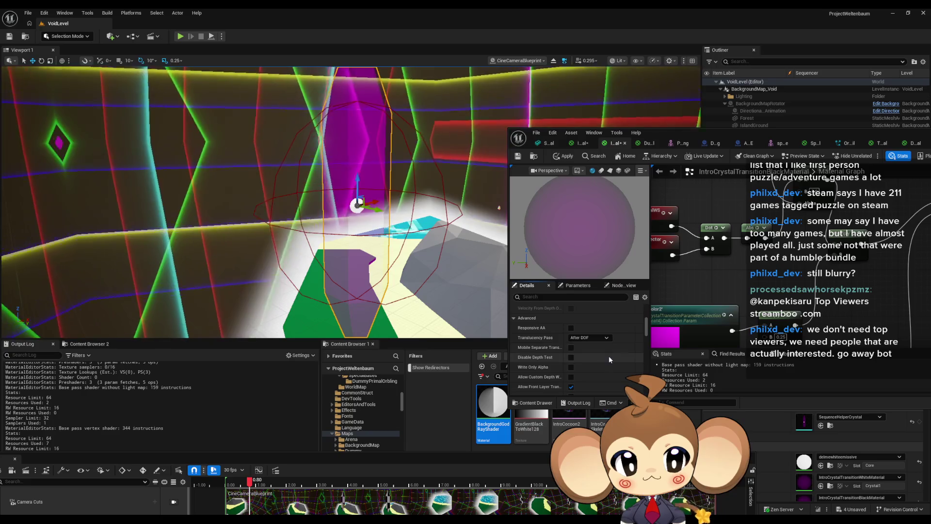
{"action": "left_click", "coordinate": [563, 156]}
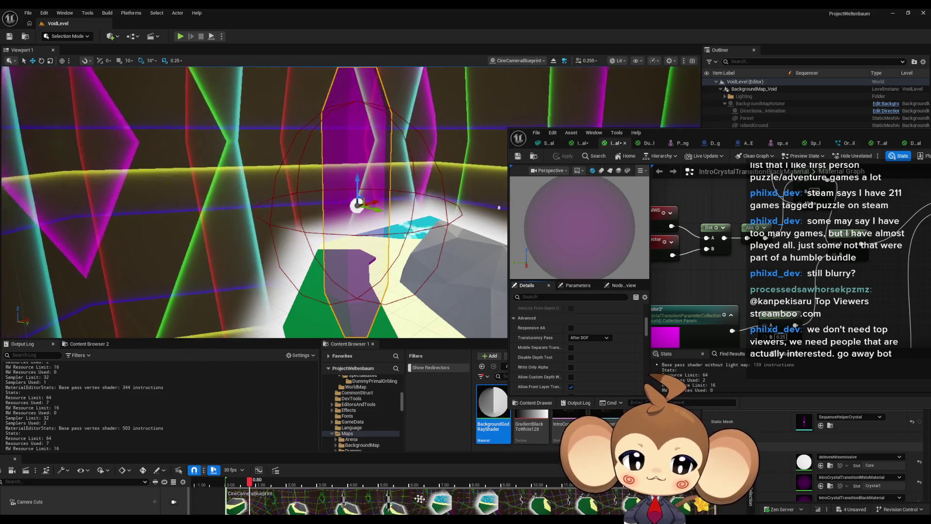
{"action": "double_click", "coordinate": [330, 459]}
{"action": "mouse_move", "coordinate": [354, 411]}
{"action": "left_mouse_down"}
{"action": "mouse_move", "coordinate": [509, 415]}
{"action": "mouse_move", "coordinate": [477, 418]}
{"action": "left_mouse_up"}
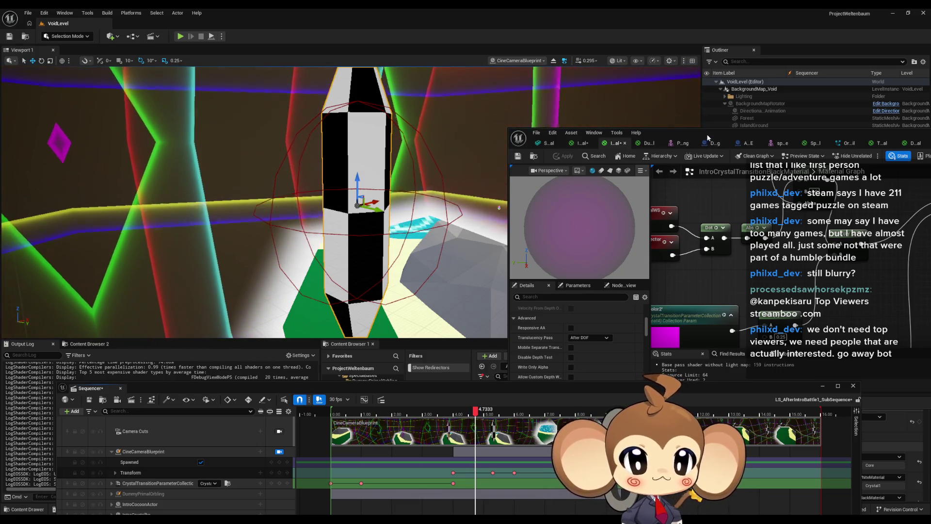
Move the material editor aside and bring the Sequencer timeline forward, rewound near the start
{"action": "left_click_drag", "start_coordinate": [728, 133], "coordinate": [265, 371]}
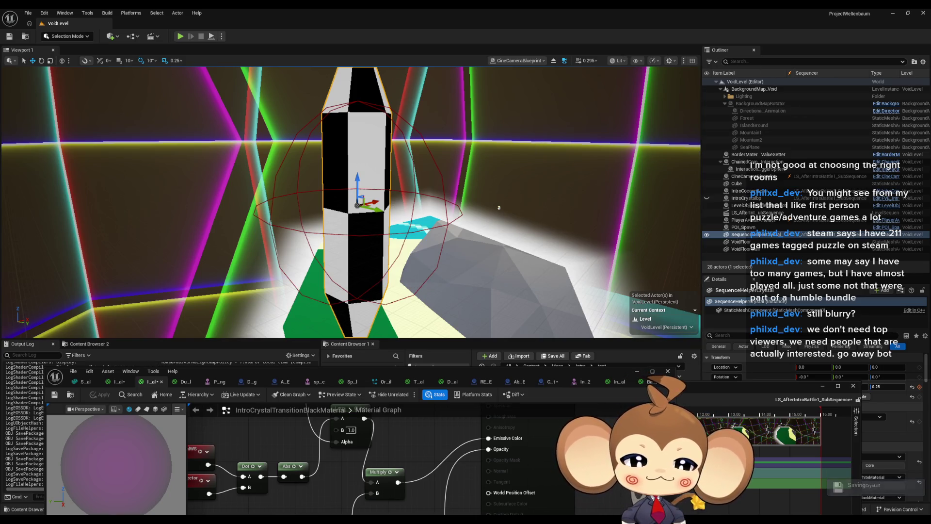
{"action": "left_click_drag", "start_coordinate": [498, 208], "coordinate": [566, 132]}
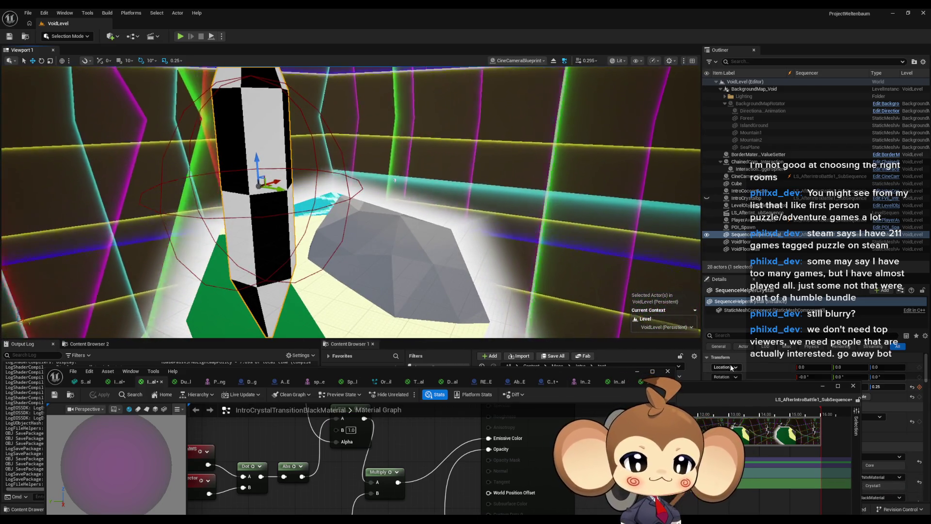
{"action": "mouse_move", "coordinate": [718, 394]}
{"action": "left_mouse_down"}
{"action": "mouse_move", "coordinate": [756, 340]}
{"action": "mouse_move", "coordinate": [766, 251]}
{"action": "mouse_move", "coordinate": [776, 311]}
{"action": "left_mouse_up"}
{"action": "mouse_move", "coordinate": [535, 328]}
{"action": "left_mouse_down"}
{"action": "mouse_move", "coordinate": [397, 329]}
{"action": "mouse_move", "coordinate": [584, 338]}
{"action": "mouse_move", "coordinate": [391, 330]}
{"action": "left_mouse_up"}
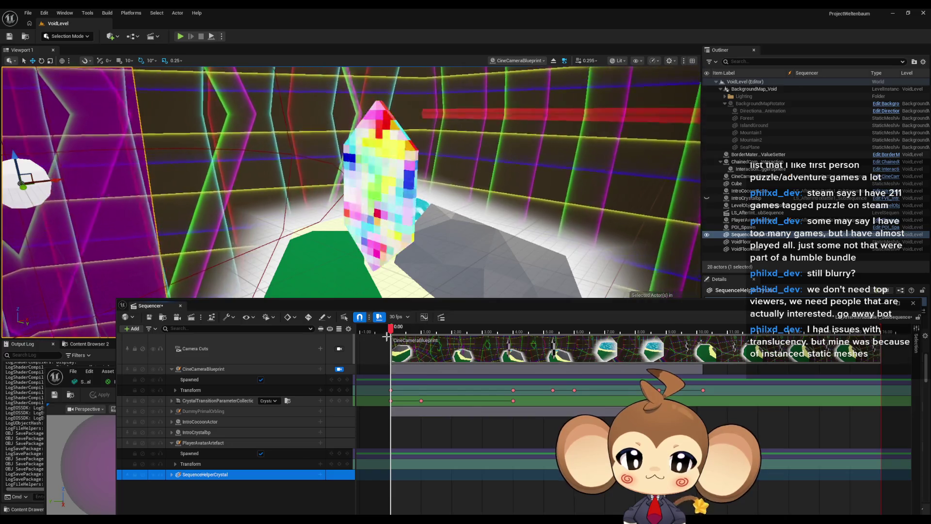
Select the camera's Transform track and preview the shots between 1.2 and 3.4 seconds
{"action": "left_click_drag", "start_coordinate": [391, 331], "coordinate": [402, 332]}
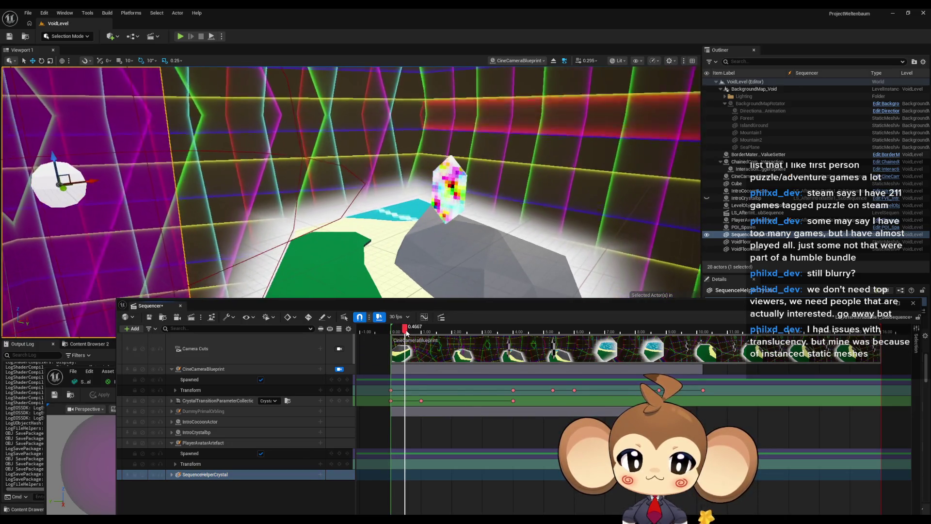
{"action": "mouse_move", "coordinate": [407, 332]}
{"action": "left_mouse_down"}
{"action": "mouse_move", "coordinate": [445, 335]}
{"action": "mouse_move", "coordinate": [391, 334]}
{"action": "left_mouse_up"}
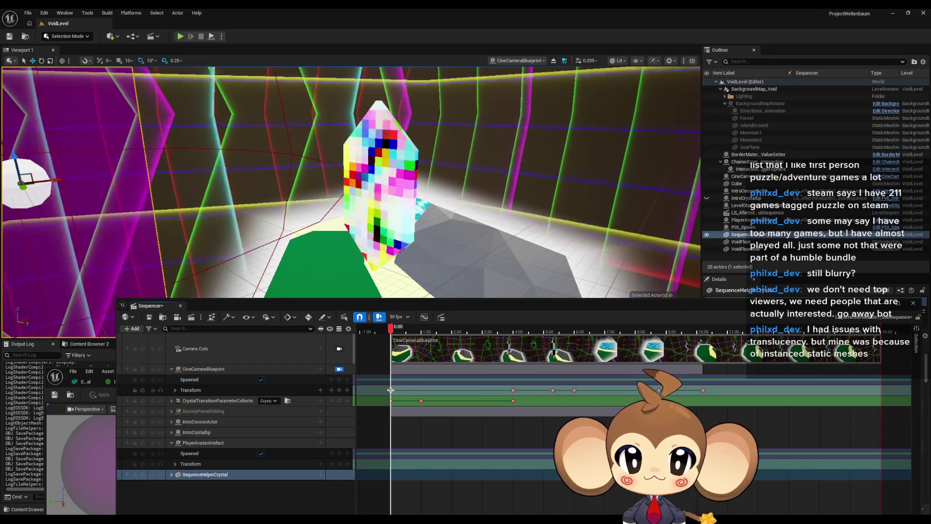
{"action": "left_click", "coordinate": [391, 390]}
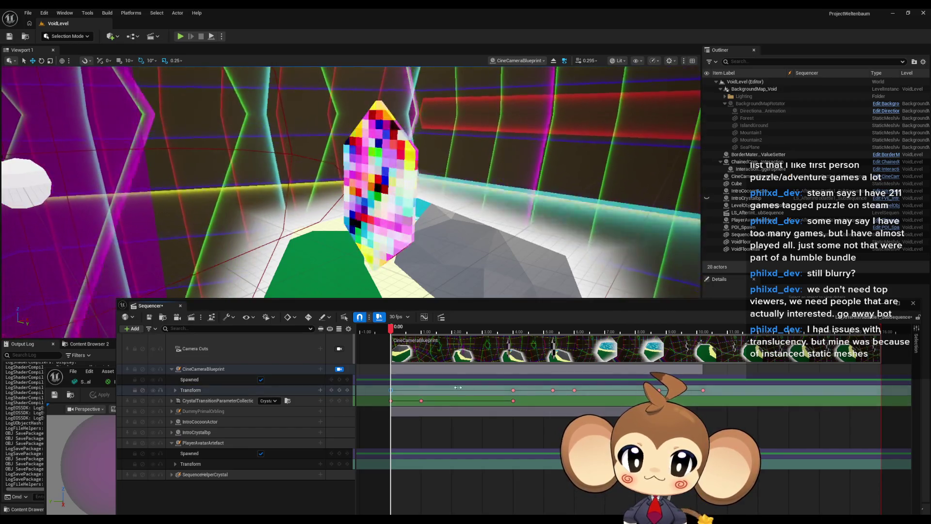
{"action": "mouse_move", "coordinate": [407, 332]}
{"action": "left_mouse_down"}
{"action": "mouse_move", "coordinate": [496, 337]}
{"action": "mouse_move", "coordinate": [393, 330]}
{"action": "mouse_move", "coordinate": [458, 338]}
{"action": "left_mouse_up"}
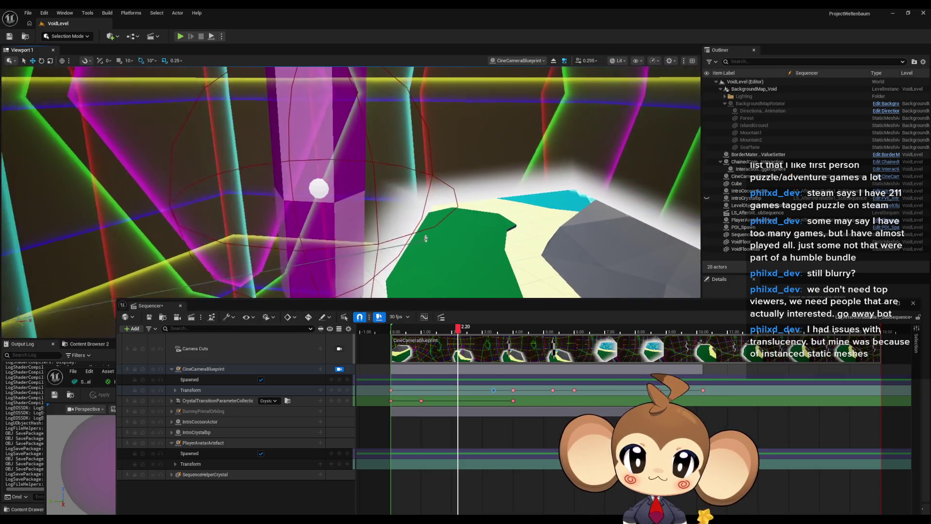
Add a camera Transform key at 2.20 seconds
{"action": "key", "text": "F11"}
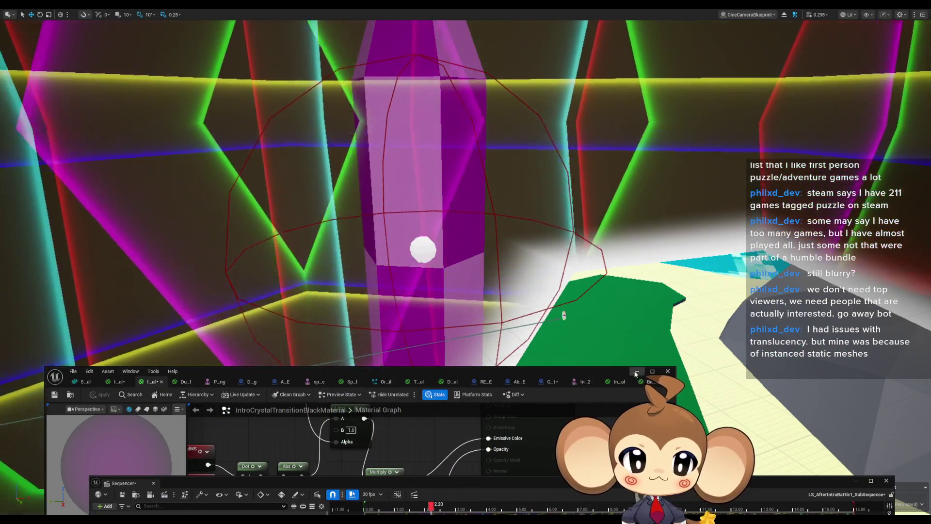
{"action": "left_click", "coordinate": [563, 315]}
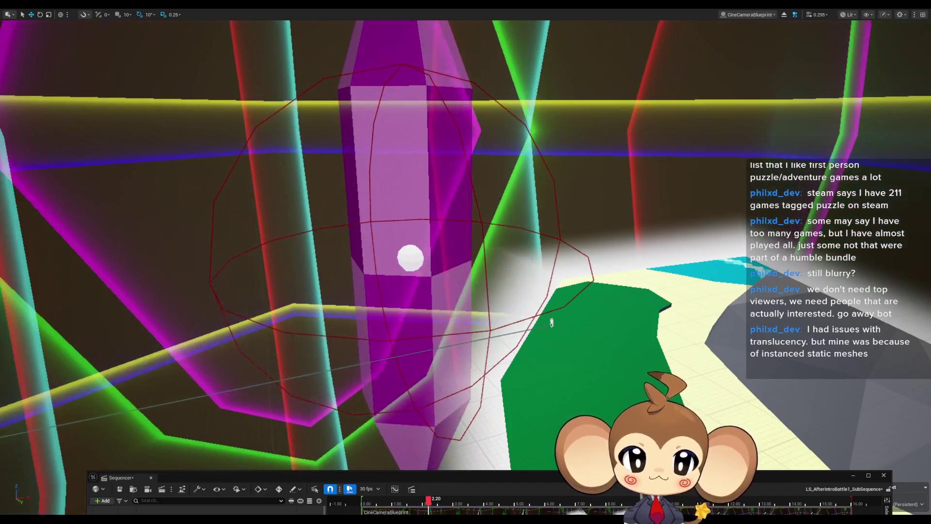
{"action": "mouse_move", "coordinate": [578, 477]}
{"action": "left_mouse_down"}
{"action": "mouse_move", "coordinate": [615, 265]}
{"action": "mouse_move", "coordinate": [601, 233]}
{"action": "left_mouse_up"}
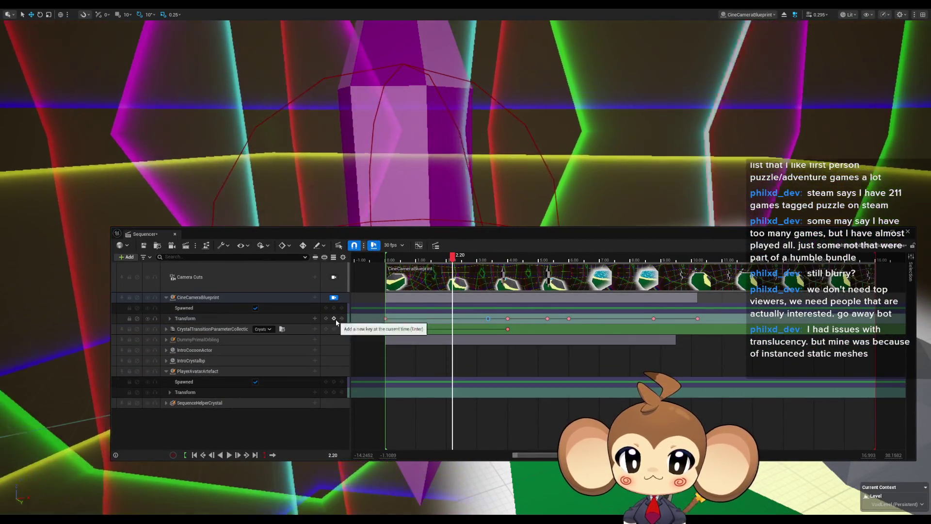
{"action": "left_click", "coordinate": [333, 318]}
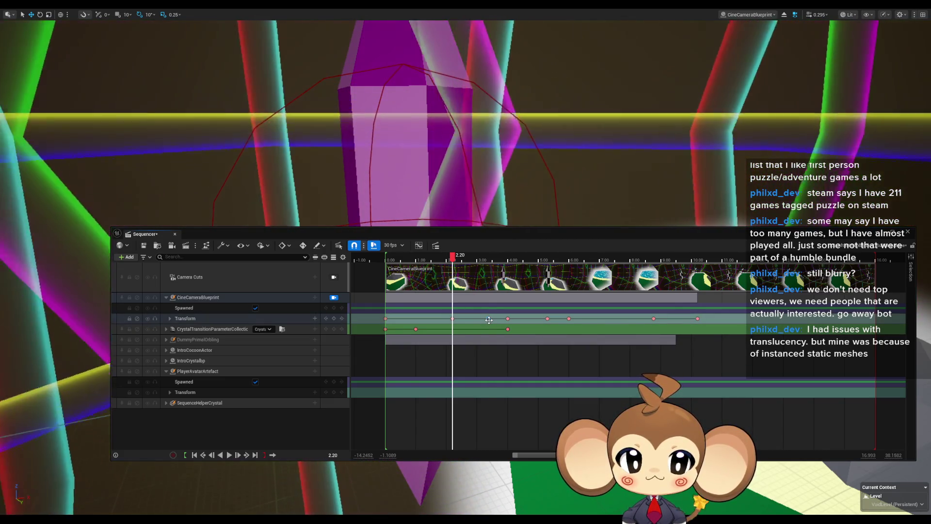
Delete the camera key near 3.37 seconds and check the shot from 2.17 to 3.3 seconds
{"action": "left_click", "coordinate": [488, 318]}
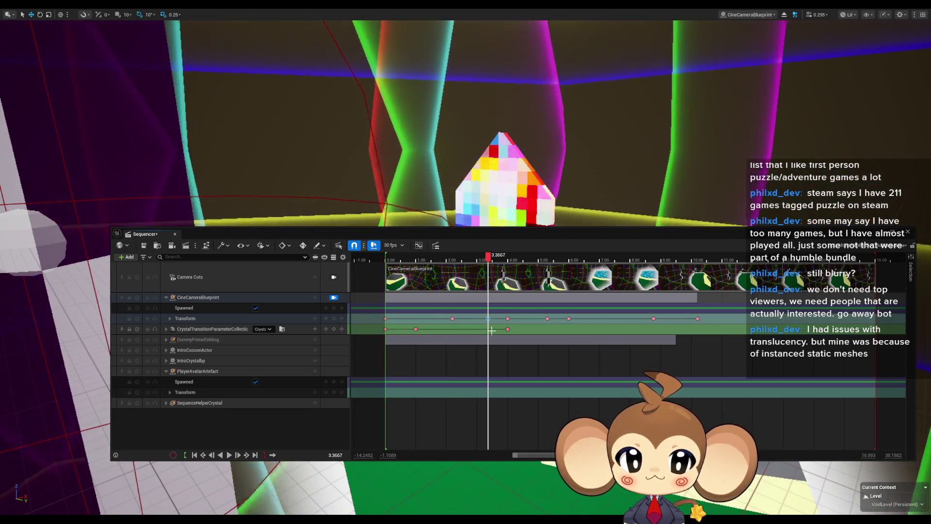
{"action": "key", "text": "Delete"}
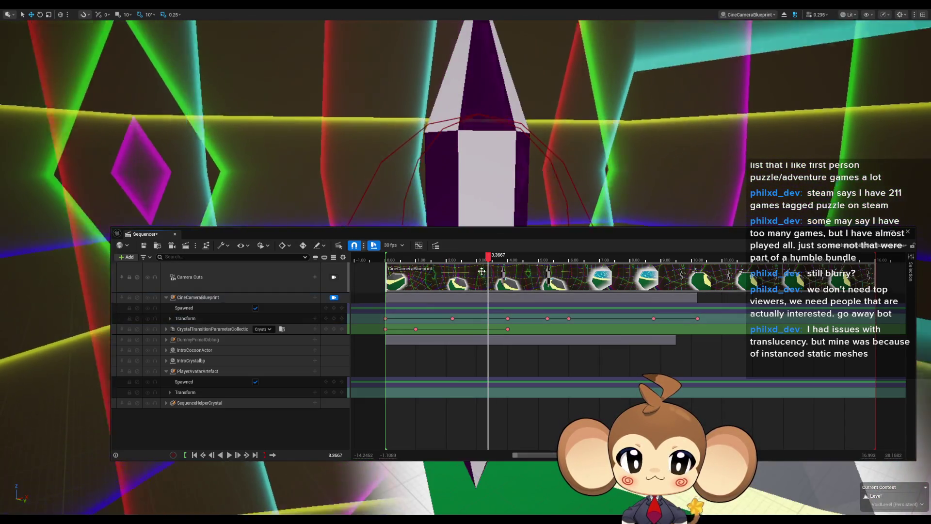
{"action": "left_click", "coordinate": [447, 262]}
{"action": "mouse_move", "coordinate": [444, 266]}
{"action": "left_mouse_down"}
{"action": "mouse_move", "coordinate": [410, 269]}
{"action": "mouse_move", "coordinate": [526, 272]}
{"action": "mouse_move", "coordinate": [389, 270]}
{"action": "mouse_move", "coordinate": [466, 276]}
{"action": "mouse_move", "coordinate": [513, 414]}
{"action": "mouse_move", "coordinate": [529, 411]}
{"action": "mouse_move", "coordinate": [453, 407]}
{"action": "mouse_move", "coordinate": [454, 395]}
{"action": "mouse_move", "coordinate": [526, 406]}
{"action": "left_mouse_up"}
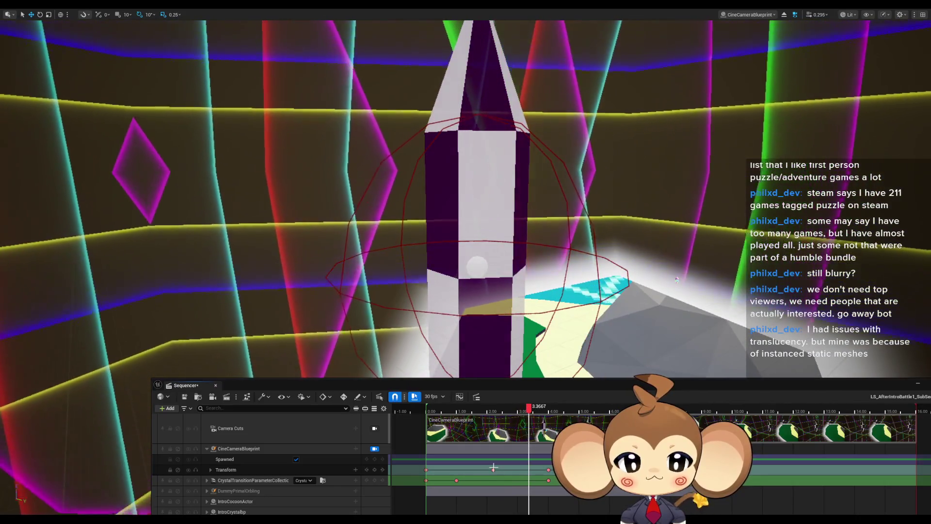
Move the piloted camera closer to the crystal and rock, scrubbing the shot between 0.33 and 2.20 seconds
{"action": "left_click", "coordinate": [493, 408]}
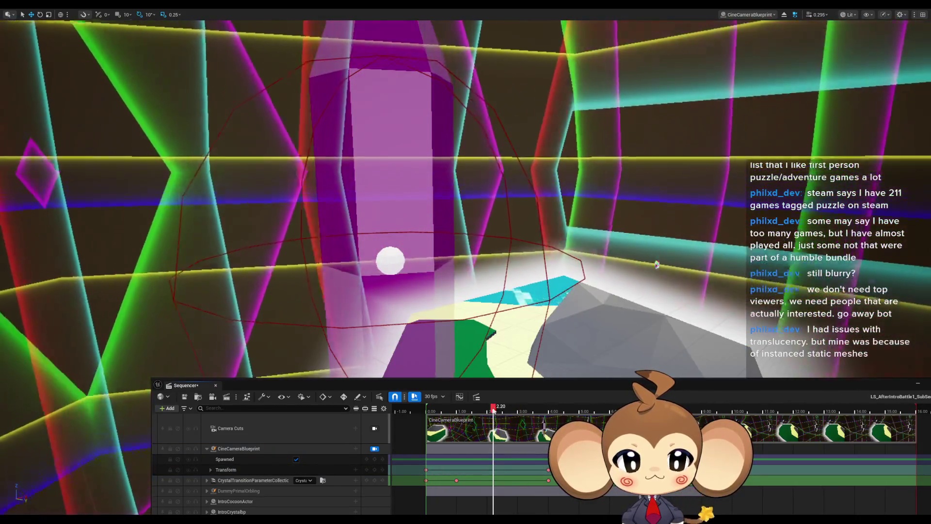
{"action": "mouse_move", "coordinate": [493, 407]}
{"action": "left_mouse_down"}
{"action": "mouse_move", "coordinate": [407, 413]}
{"action": "mouse_move", "coordinate": [495, 421]}
{"action": "left_mouse_up"}
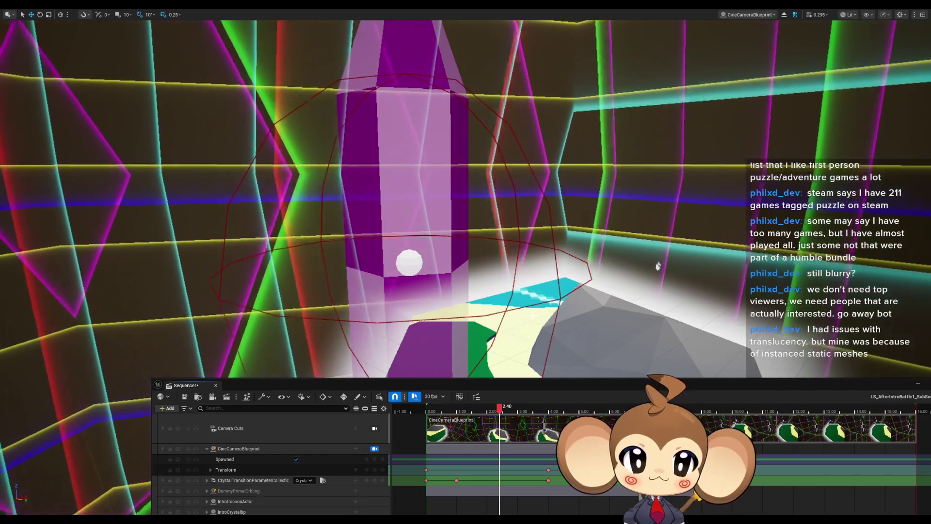
{"action": "mouse_move", "coordinate": [500, 409]}
{"action": "left_mouse_down"}
{"action": "mouse_move", "coordinate": [469, 408]}
{"action": "mouse_move", "coordinate": [538, 418]}
{"action": "mouse_move", "coordinate": [505, 420]}
{"action": "left_mouse_up"}
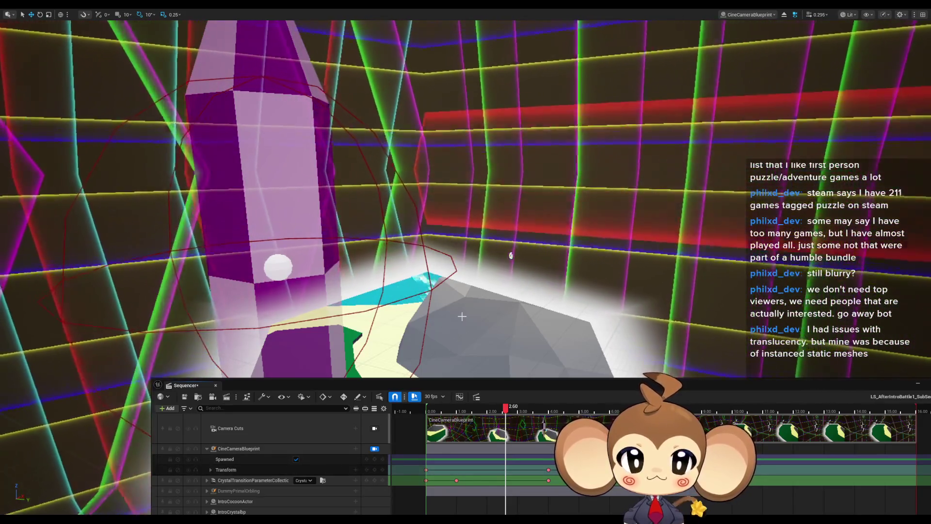
{"action": "left_click_drag", "start_coordinate": [510, 256], "coordinate": [487, 239]}
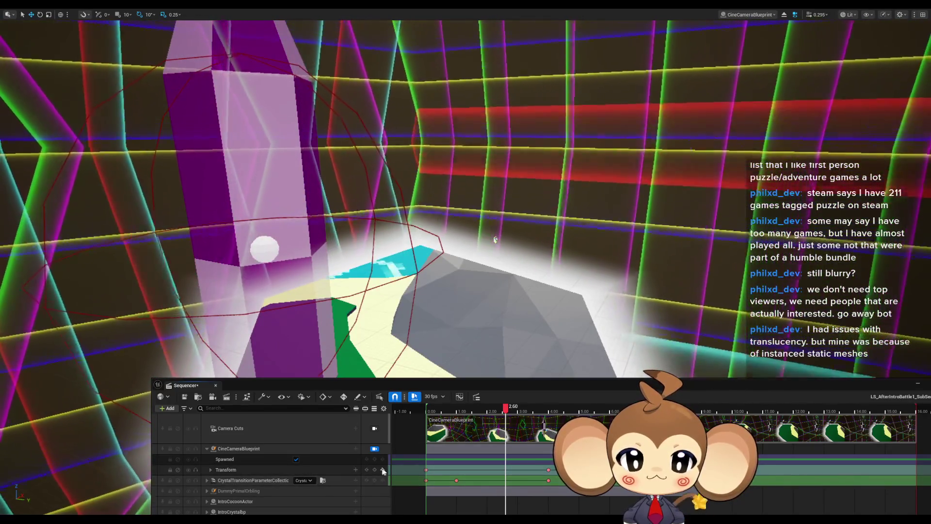
{"action": "mouse_move", "coordinate": [506, 409]}
{"action": "left_mouse_down"}
{"action": "mouse_move", "coordinate": [417, 410]}
{"action": "mouse_move", "coordinate": [549, 411]}
{"action": "mouse_move", "coordinate": [443, 408]}
{"action": "mouse_move", "coordinate": [493, 411]}
{"action": "left_mouse_up"}
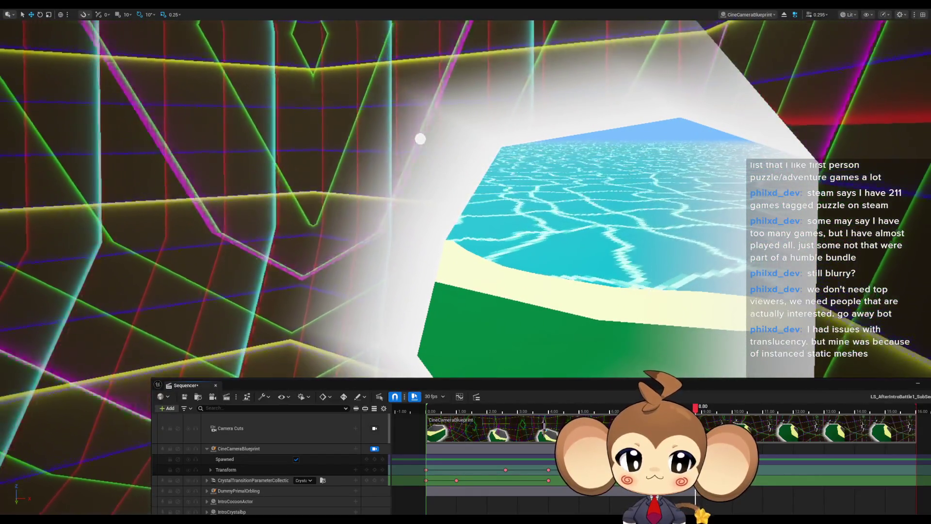
Fly the piloted camera toward the crystal and winged figure, key its Transform at 13.00, then rewind
{"action": "key", "text": "space"}
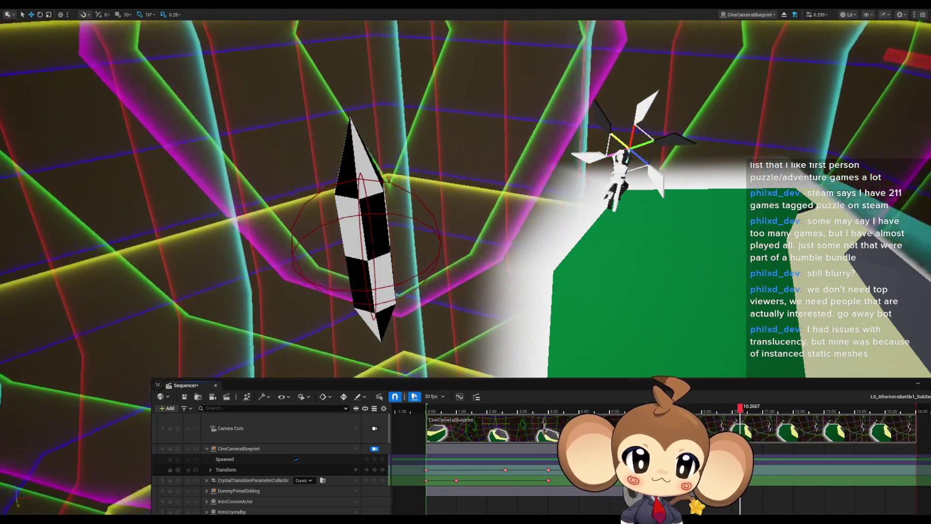
{"action": "left_click_drag", "start_coordinate": [740, 408], "coordinate": [738, 410]}
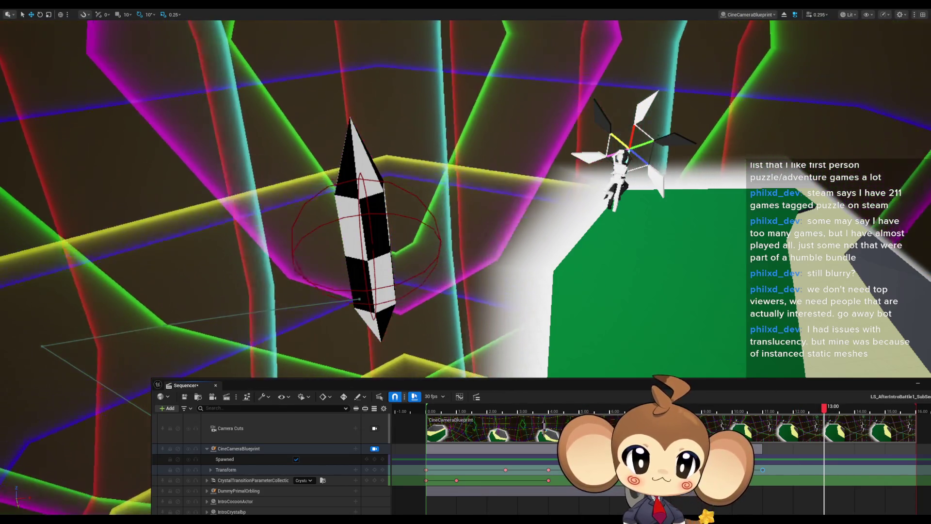
{"action": "key", "text": "w"}
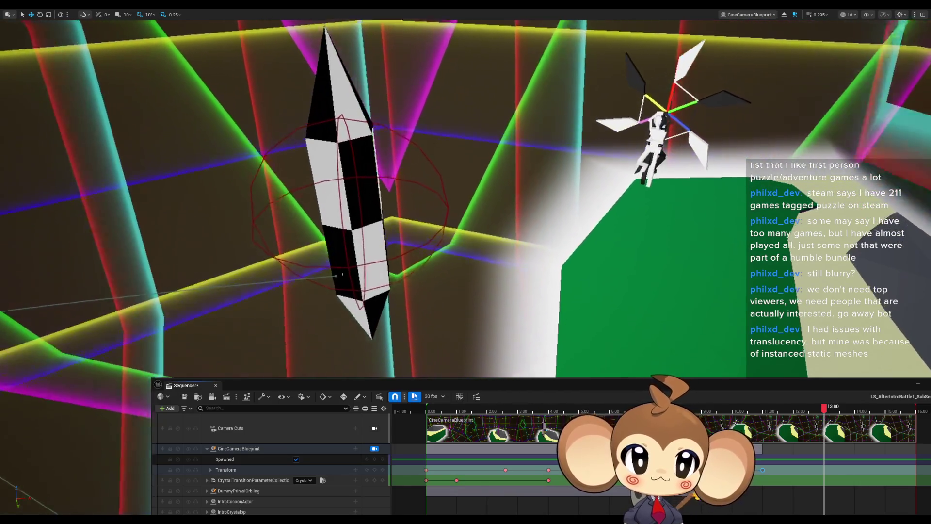
{"action": "key", "text": "w"}
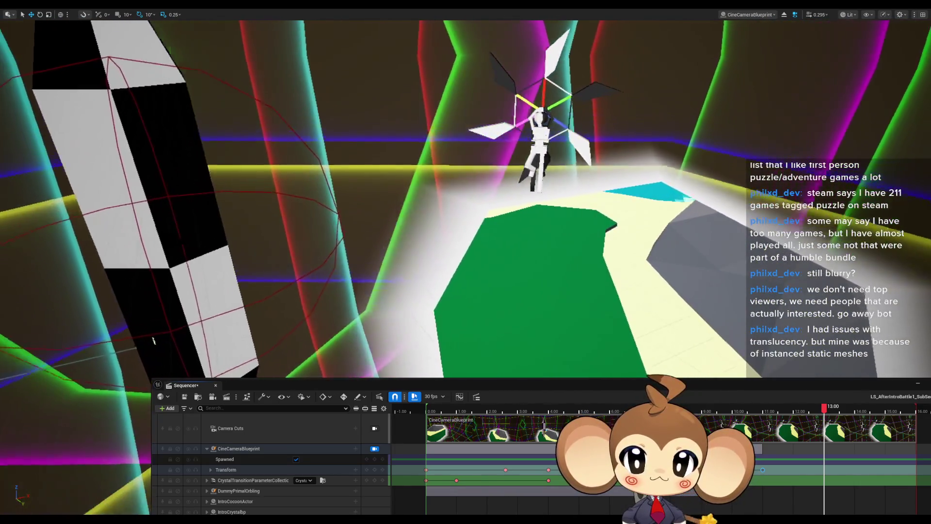
{"action": "key", "text": "w"}
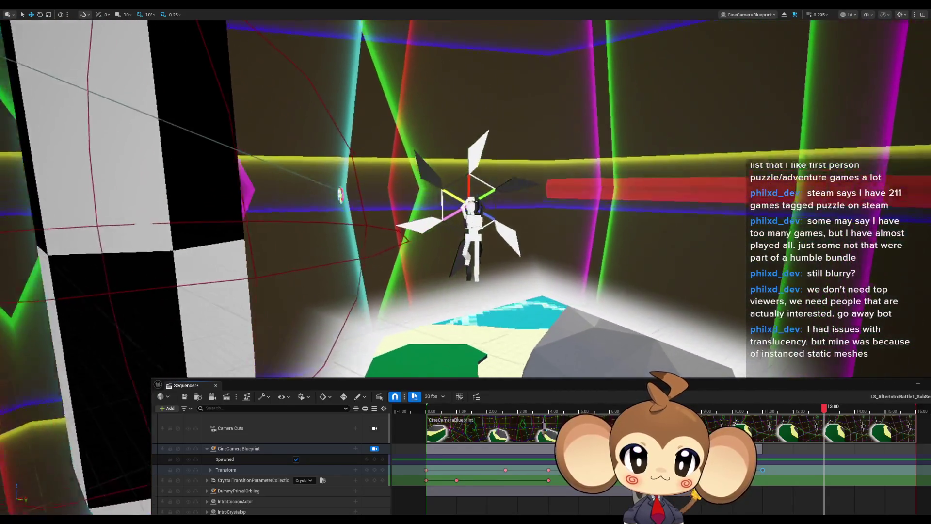
{"action": "key", "text": "w"}
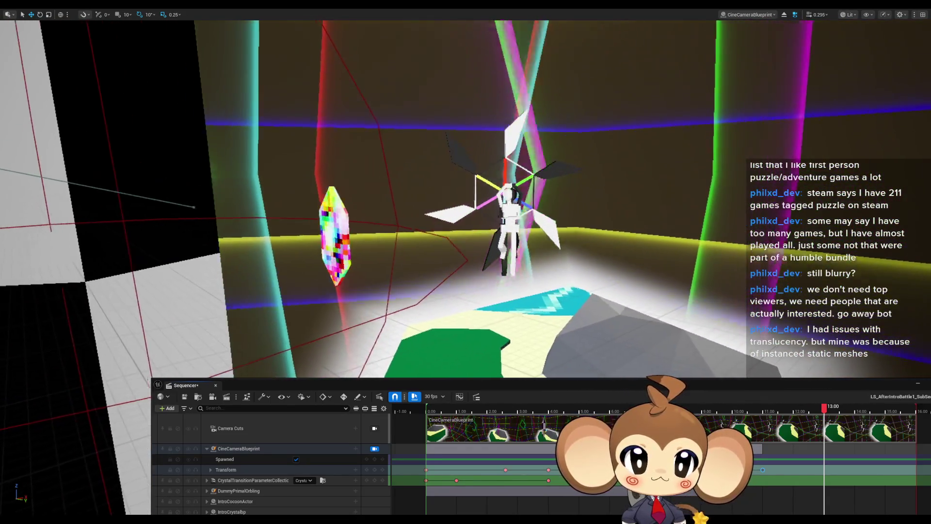
{"action": "key", "text": "w"}
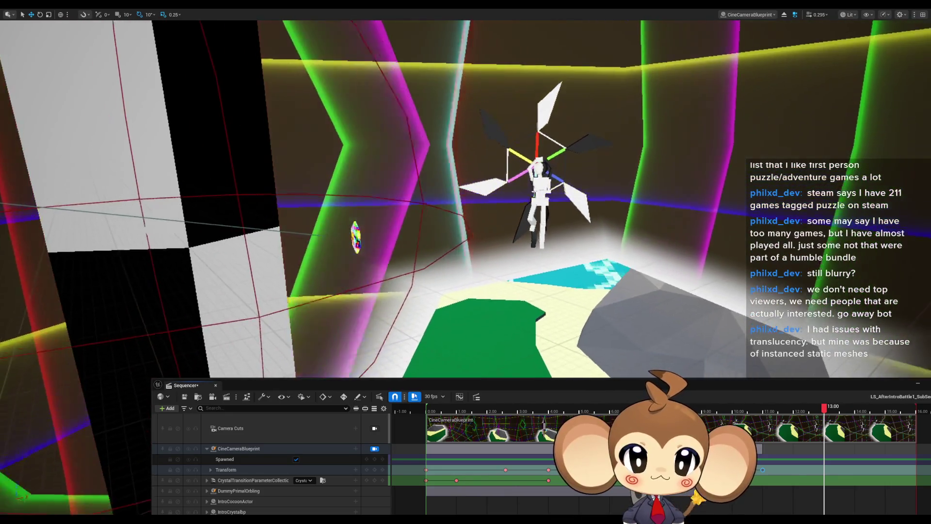
{"action": "key", "text": "w"}
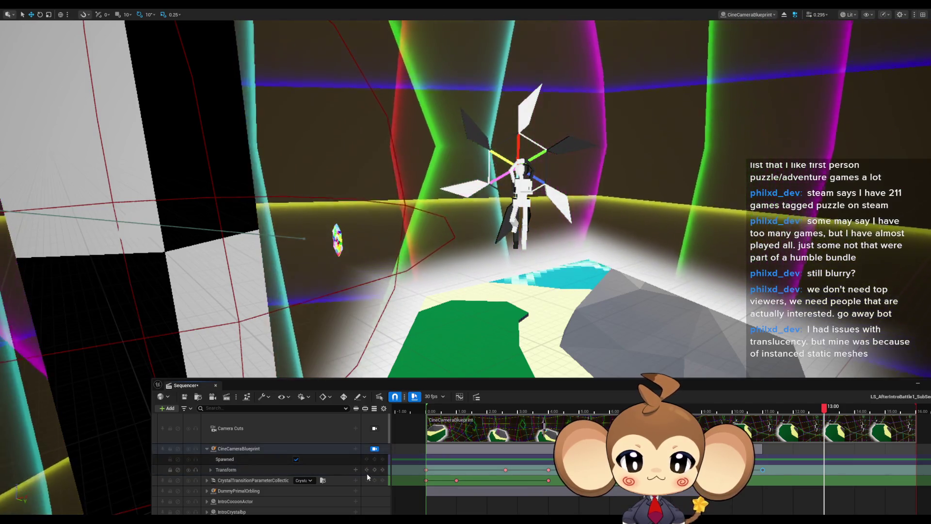
{"action": "left_click", "coordinate": [374, 470]}
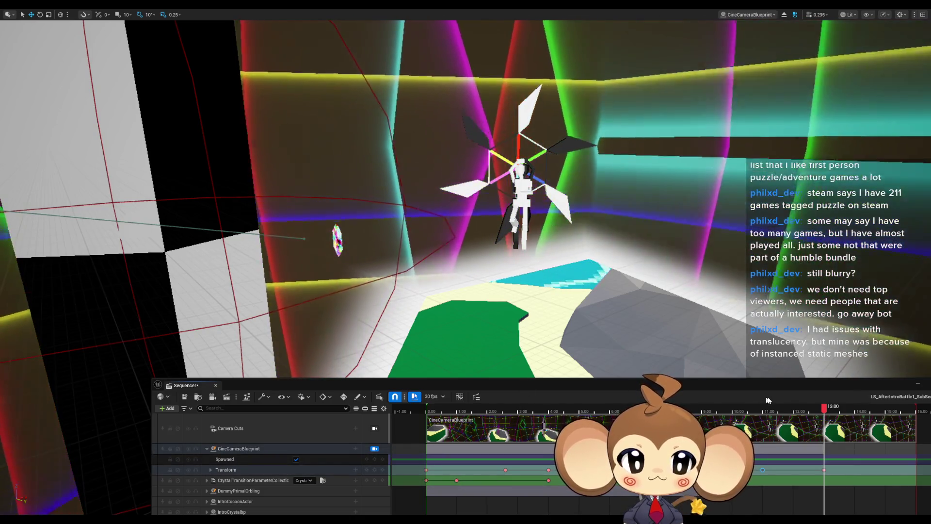
{"action": "mouse_move", "coordinate": [826, 409]}
{"action": "left_mouse_down"}
{"action": "mouse_move", "coordinate": [436, 410]}
{"action": "mouse_move", "coordinate": [610, 410]}
{"action": "mouse_move", "coordinate": [818, 437]}
{"action": "left_mouse_up"}
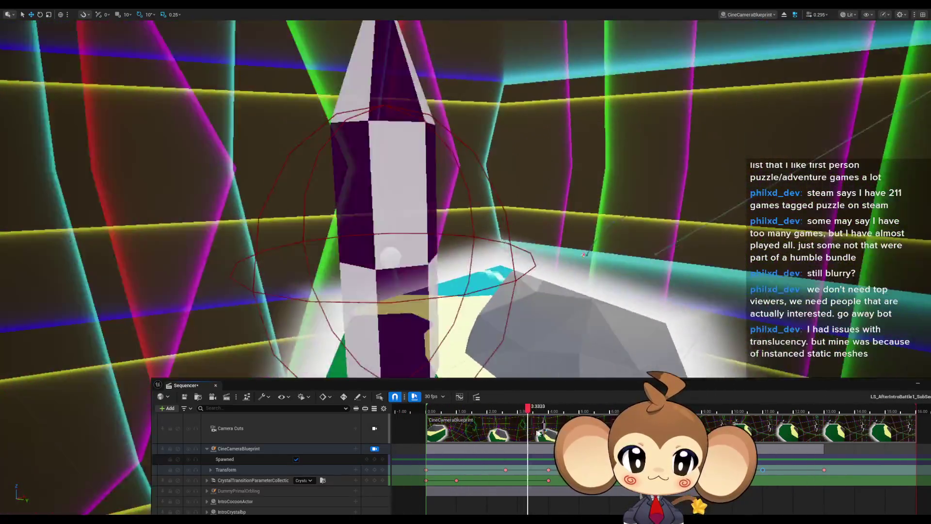
Scrub the cutscene to about 12 seconds and back, loop playback, then close the Sequencer
{"action": "mouse_move", "coordinate": [538, 433]}
{"action": "left_mouse_down"}
{"action": "mouse_move", "coordinate": [830, 446]}
{"action": "mouse_move", "coordinate": [532, 445]}
{"action": "mouse_move", "coordinate": [846, 450]}
{"action": "left_mouse_up"}
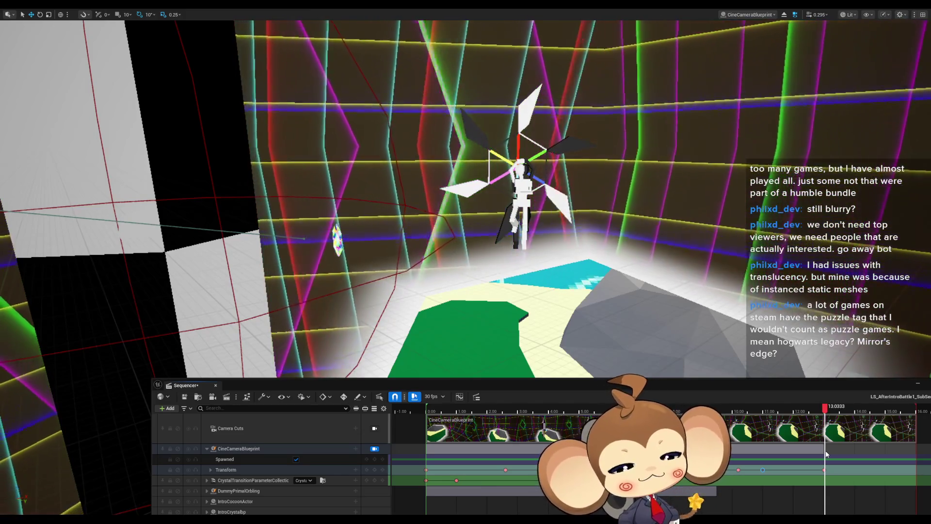
{"action": "mouse_move", "coordinate": [826, 453]}
{"action": "left_mouse_down"}
{"action": "mouse_move", "coordinate": [650, 453]}
{"action": "mouse_move", "coordinate": [862, 462]}
{"action": "left_mouse_up"}
{"action": "key", "text": "space"}
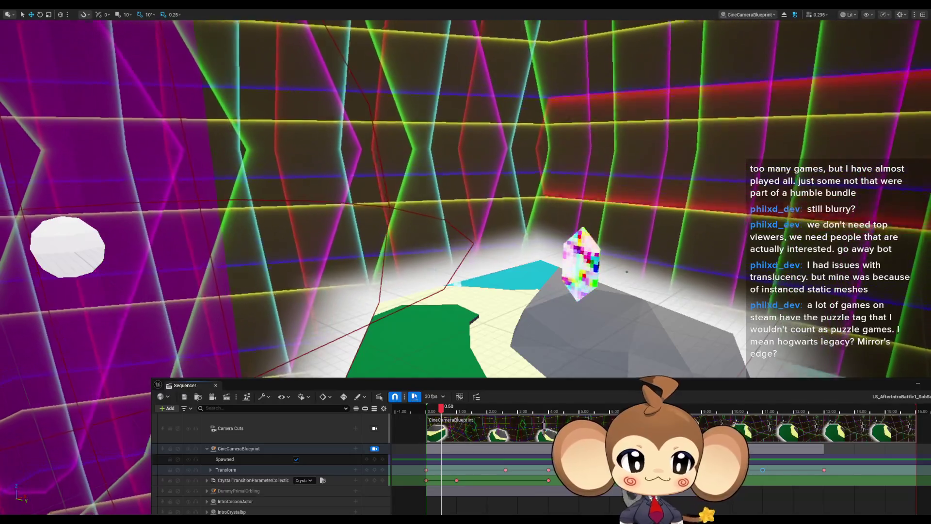
{"action": "left_click", "coordinate": [918, 383]}
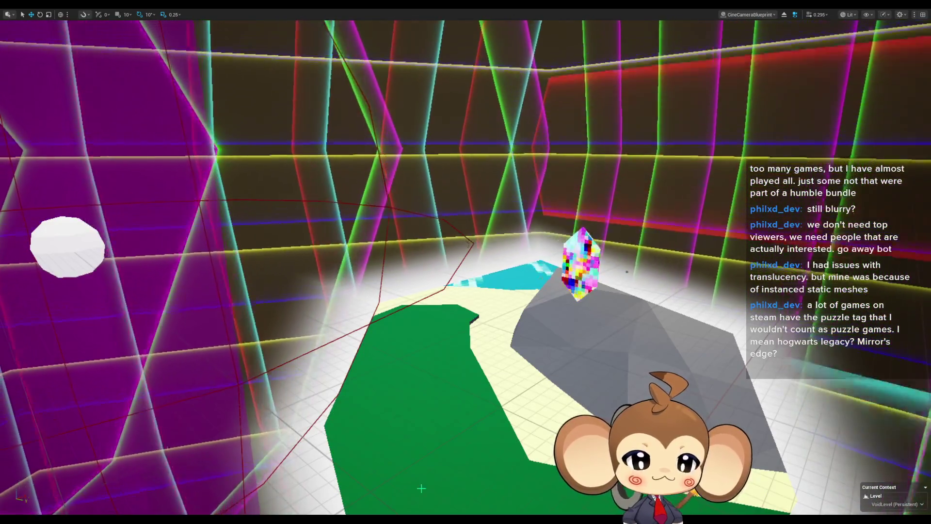
Save the changed camera blueprint and IntroCrystal materials, then load the Main level
{"action": "key", "text": "F11"}
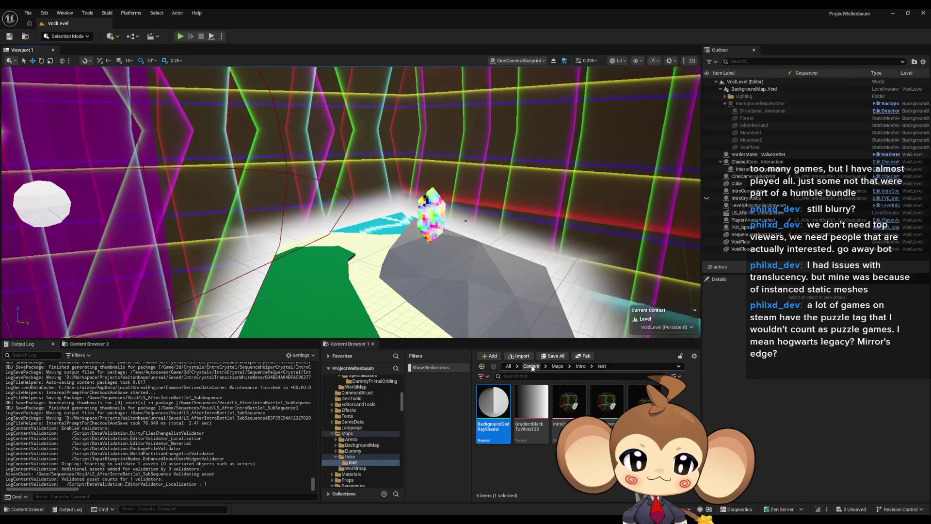
{"action": "key", "text": "ctrl+shift+s"}
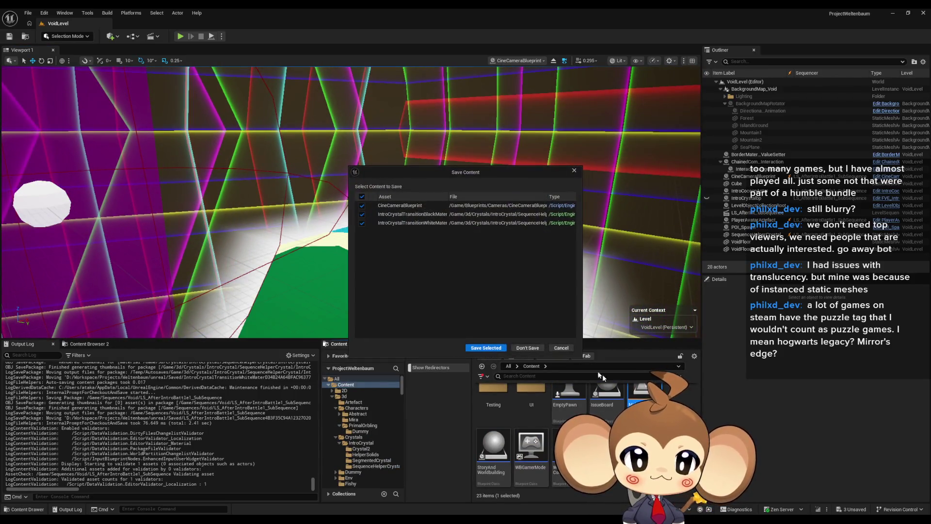
{"action": "left_click", "coordinate": [489, 348]}
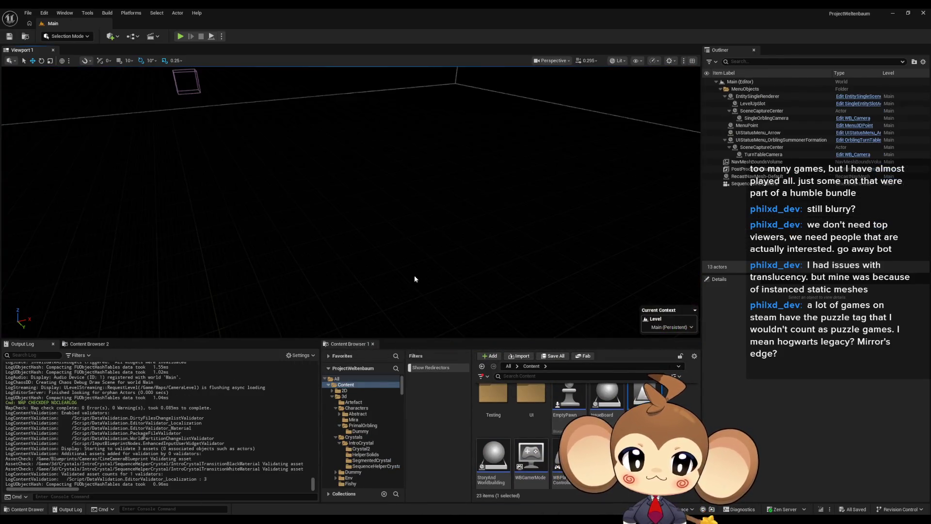
{"action": "key", "text": "F11"}
{"action": "key", "text": "F11"}
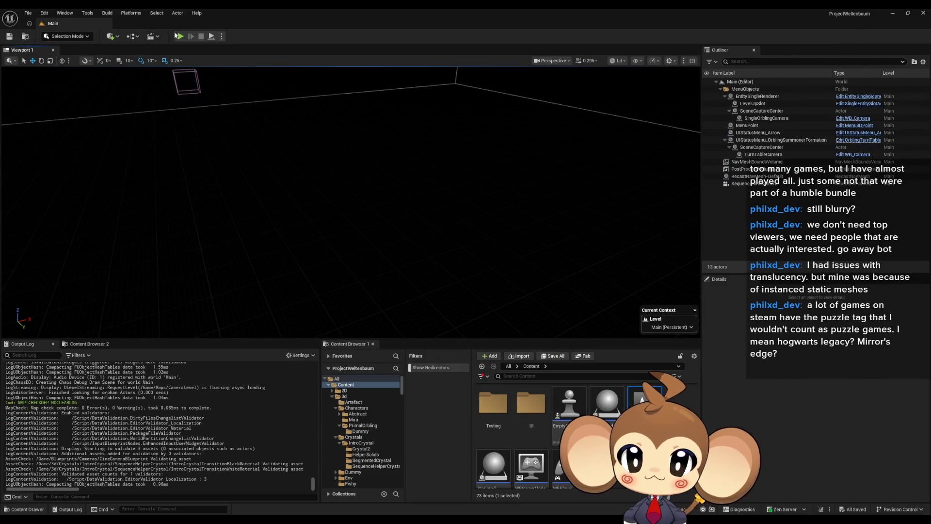
Play the Main level in the editor, restarting once, to watch the crystal cutscene
{"action": "left_click", "coordinate": [181, 37]}
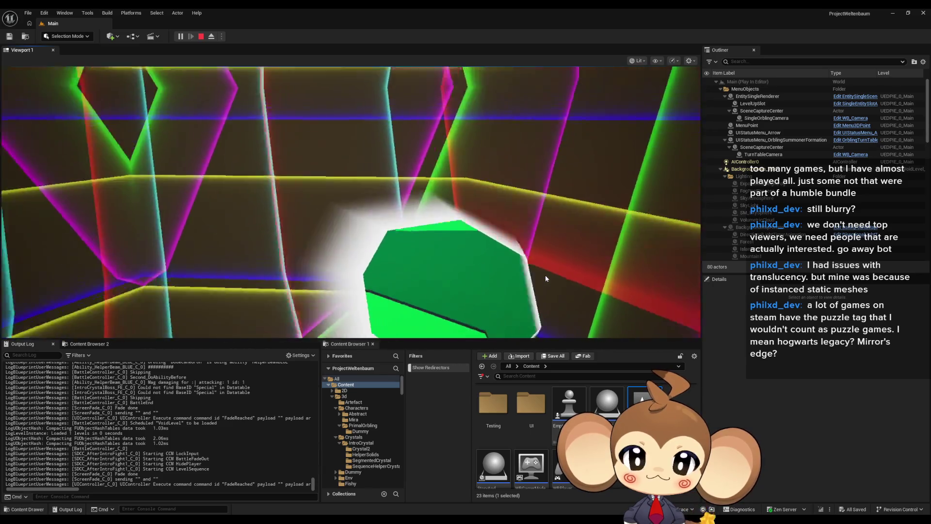
{"action": "left_click", "coordinate": [199, 37]}
{"action": "key", "text": "alt+p"}
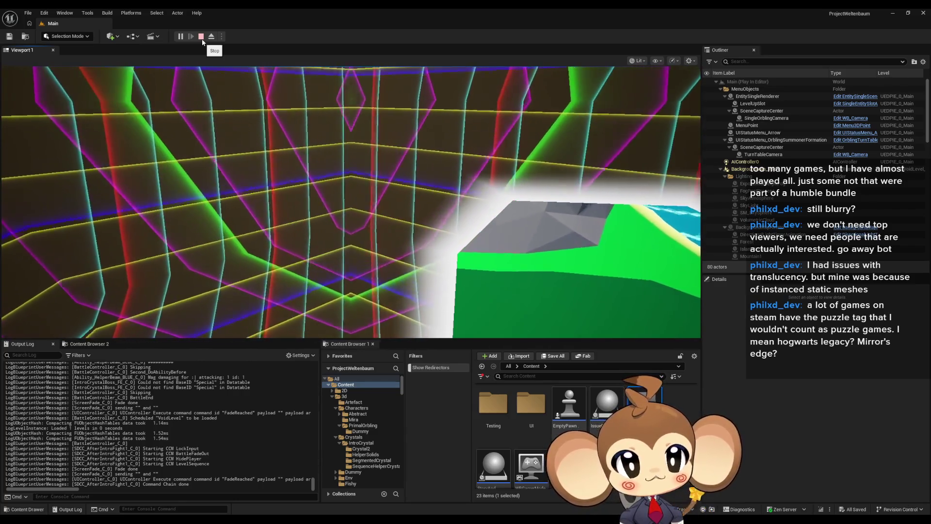
Stop the play test, reopen the VoidLevel map, and enter the Sequences folder
{"action": "left_click", "coordinate": [202, 38]}
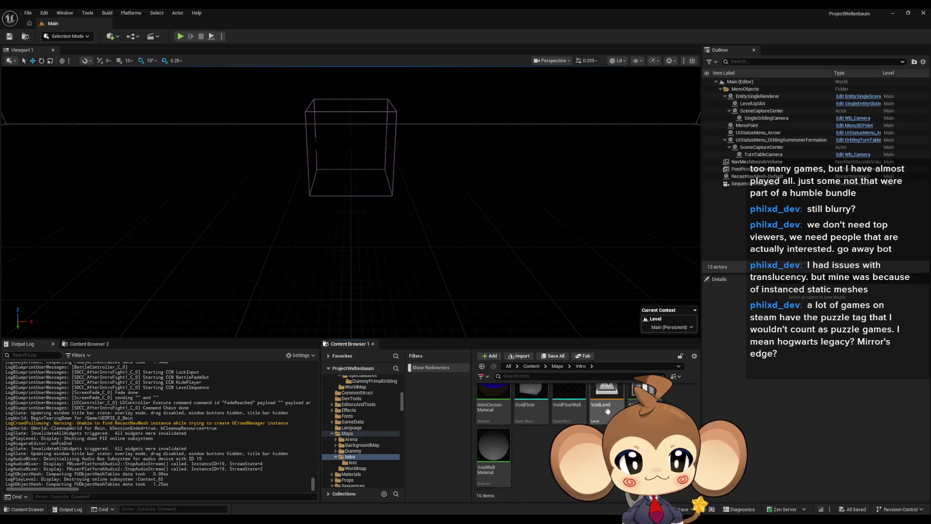
{"action": "double_click", "coordinate": [606, 407]}
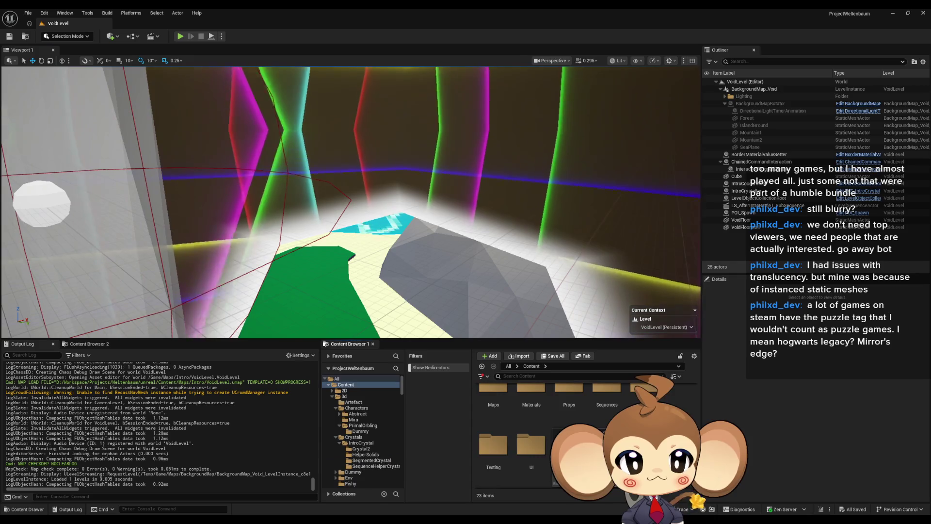
{"action": "double_click", "coordinate": [607, 402]}
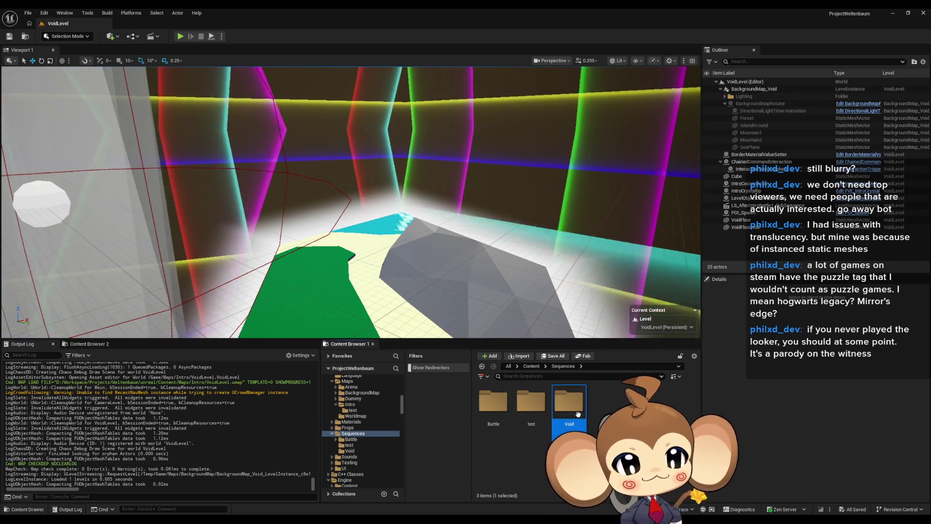
Open LS_AfterIntroBattle1_SubSequence from the Void folder in Sequencer
{"action": "double_click", "coordinate": [568, 408]}
{"action": "left_click", "coordinate": [531, 406]}
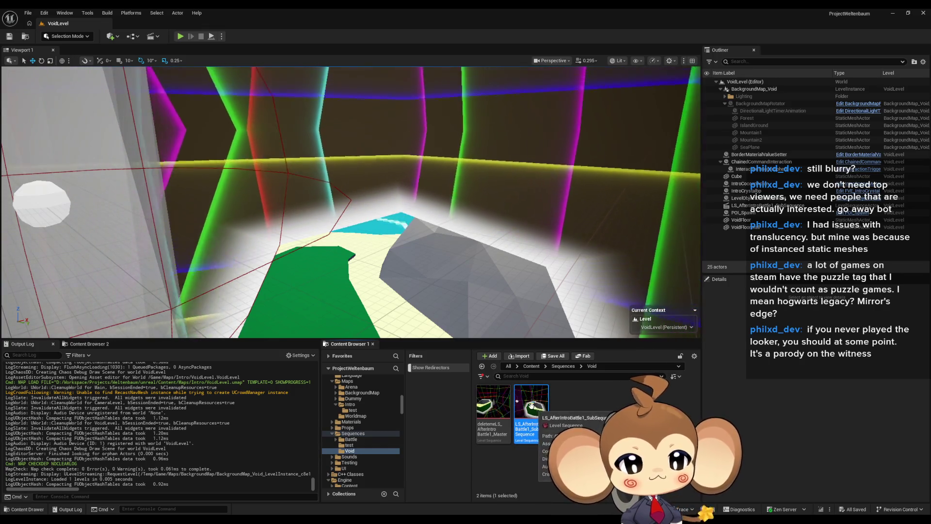
{"action": "double_click", "coordinate": [531, 406]}
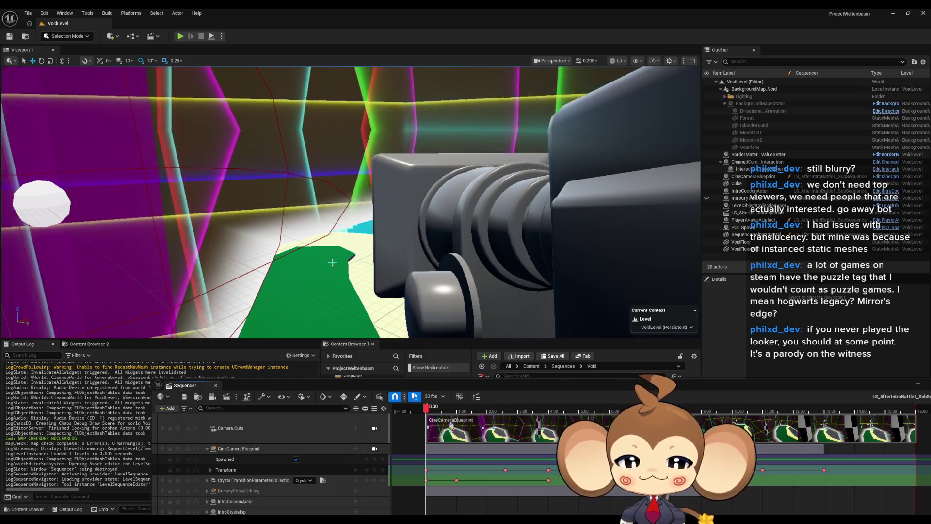
Pilot CineCameraBlueprint, scrub to about 2.6 seconds, and pull the camera back slightly
{"action": "left_click", "coordinate": [374, 448]}
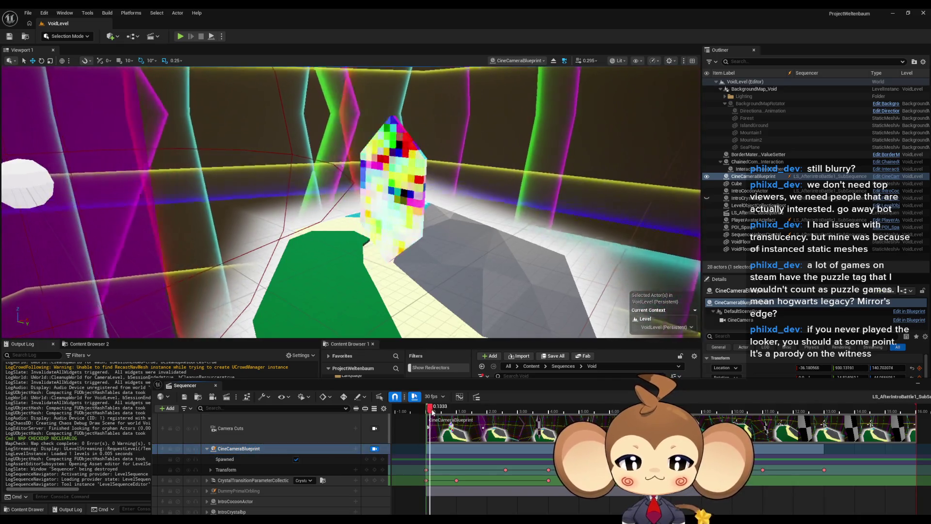
{"action": "mouse_move", "coordinate": [424, 409]}
{"action": "left_mouse_down"}
{"action": "mouse_move", "coordinate": [531, 416]}
{"action": "mouse_move", "coordinate": [434, 416]}
{"action": "left_mouse_up"}
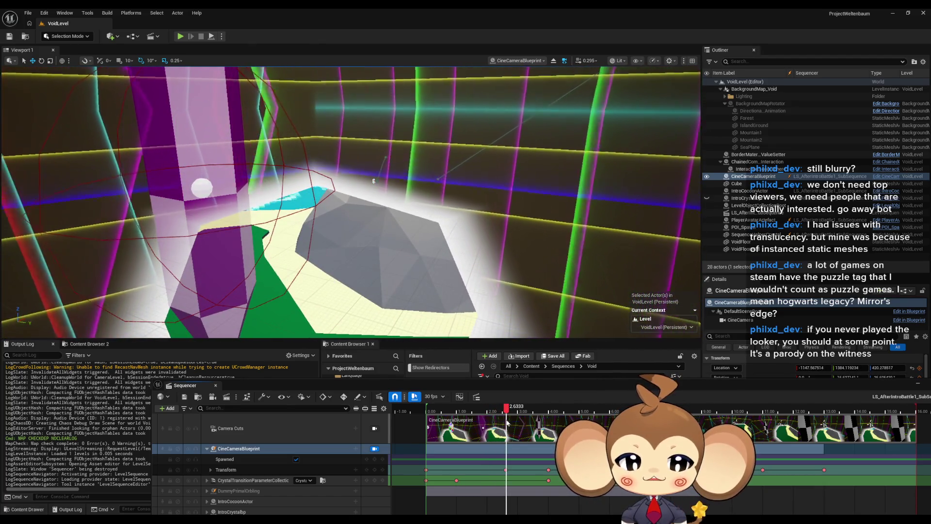
{"action": "mouse_move", "coordinate": [349, 194]}
{"action": "left_mouse_down"}
{"action": "mouse_move", "coordinate": [349, 209]}
{"action": "mouse_move", "coordinate": [306, 182]}
{"action": "left_mouse_up"}
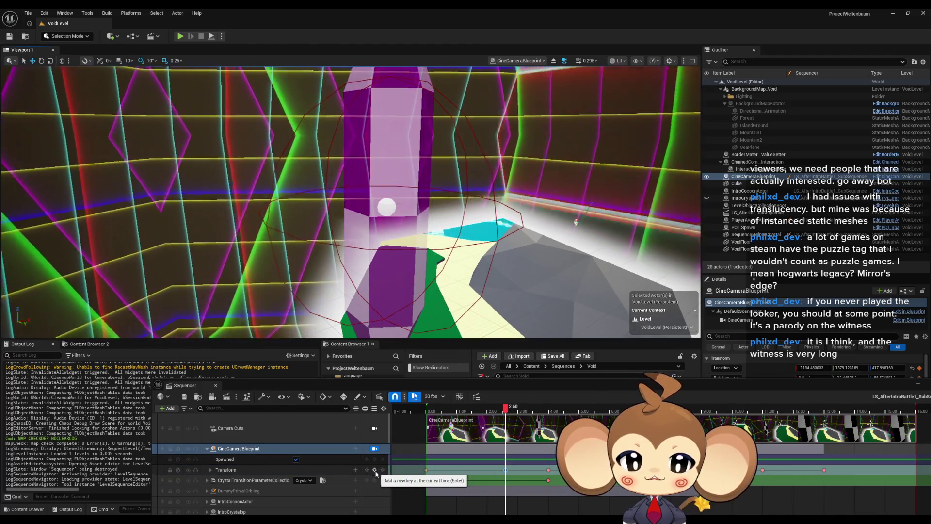
{"action": "left_click", "coordinate": [375, 470]}
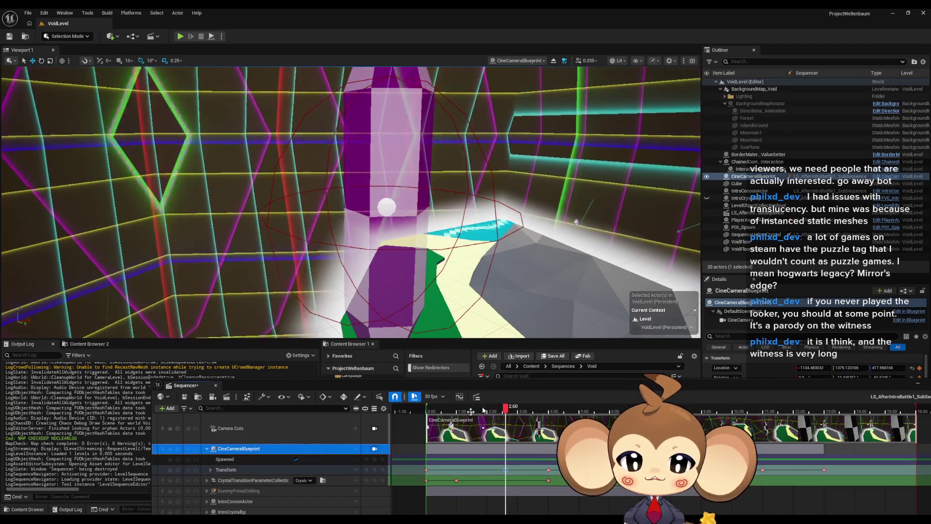
{"action": "mouse_move", "coordinate": [511, 409]}
{"action": "left_mouse_down"}
{"action": "mouse_move", "coordinate": [427, 411]}
{"action": "mouse_move", "coordinate": [633, 418]}
{"action": "mouse_move", "coordinate": [840, 403]}
{"action": "left_mouse_up"}
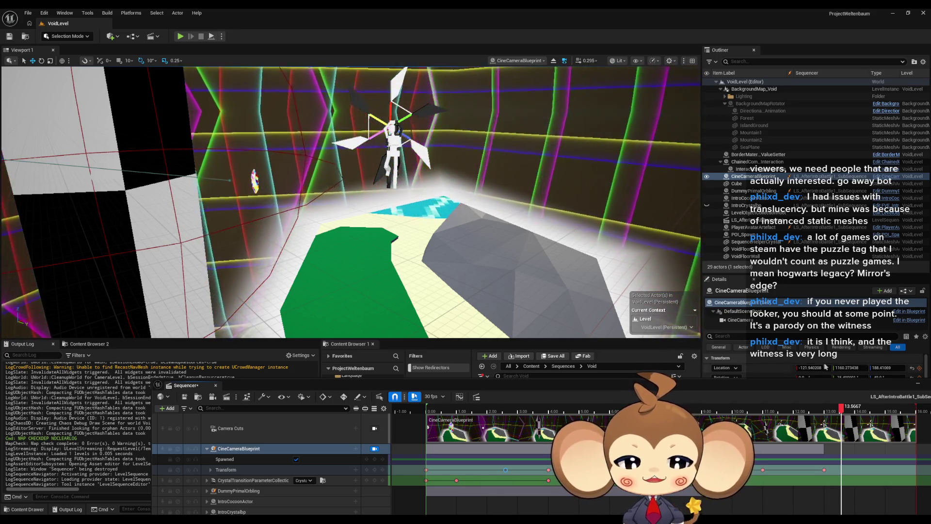
{"action": "mouse_move", "coordinate": [819, 412]}
{"action": "left_mouse_down"}
{"action": "mouse_move", "coordinate": [466, 415]}
{"action": "mouse_move", "coordinate": [826, 434]}
{"action": "left_mouse_up"}
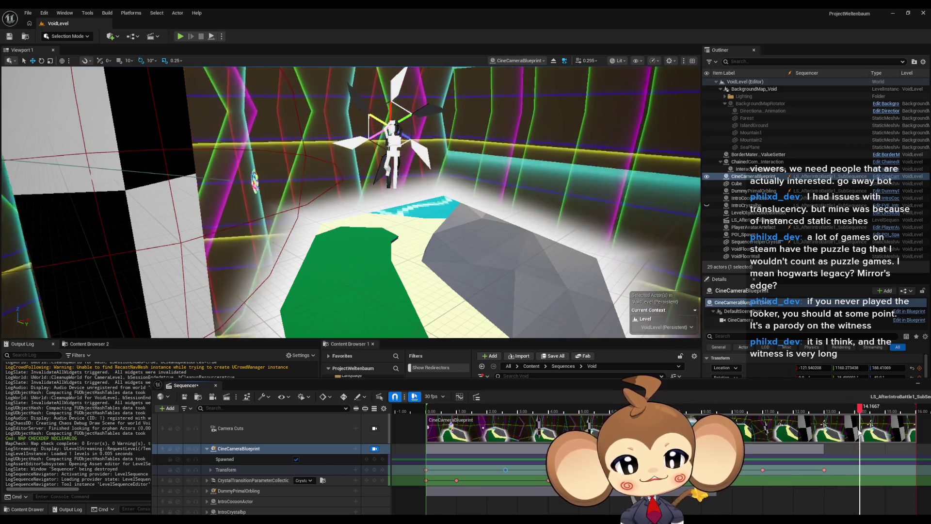
{"action": "left_click_drag", "start_coordinate": [859, 433], "coordinate": [851, 433]}
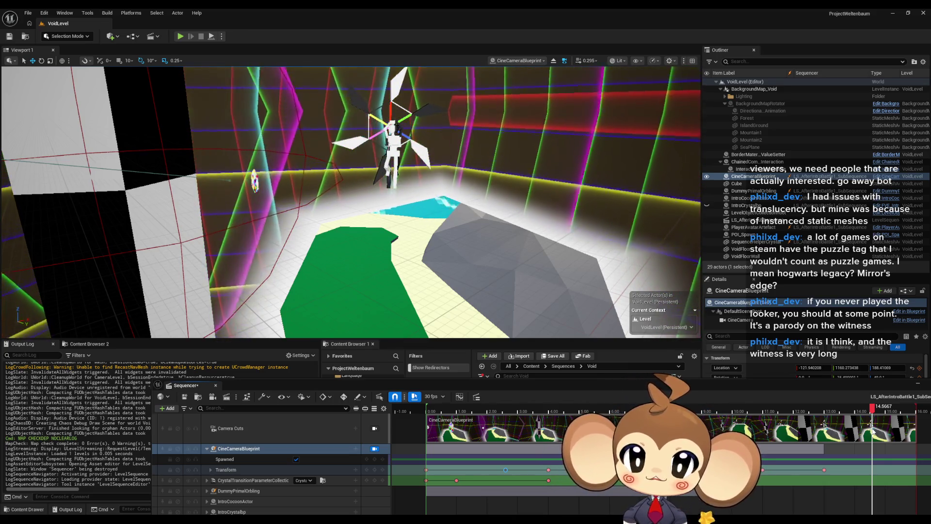
{"action": "right_click", "coordinate": [871, 426]}
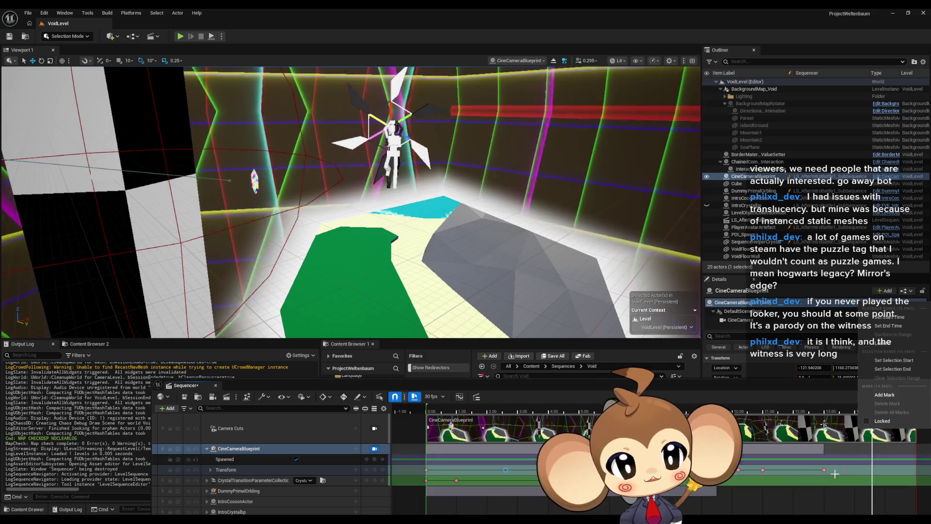
{"action": "left_click", "coordinate": [862, 410]}
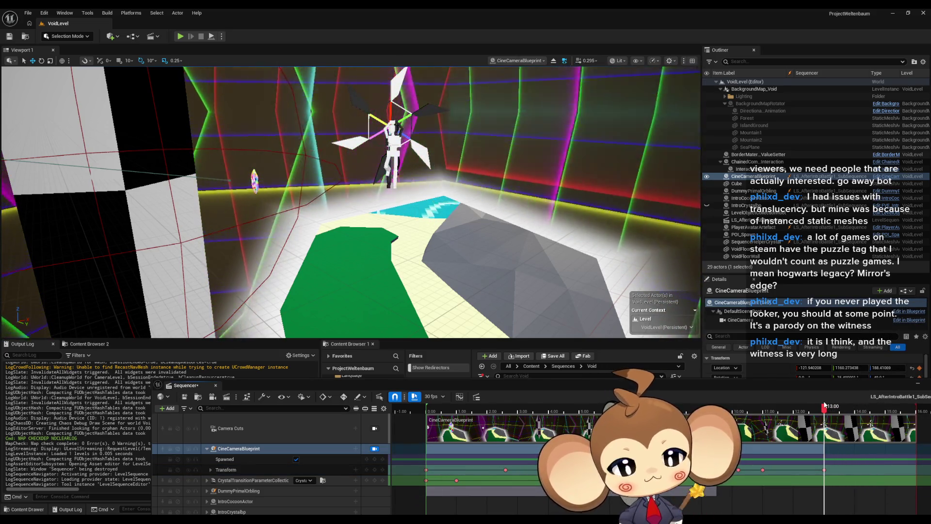
{"action": "left_click_drag", "start_coordinate": [824, 405], "coordinate": [823, 405]}
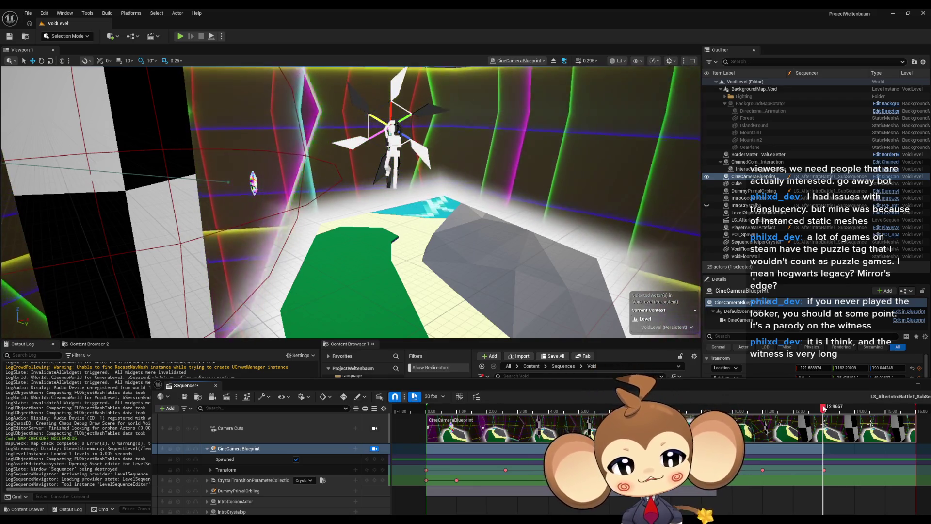
{"action": "mouse_move", "coordinate": [824, 409]}
{"action": "left_mouse_down"}
{"action": "mouse_move", "coordinate": [524, 407]}
{"action": "mouse_move", "coordinate": [453, 398]}
{"action": "mouse_move", "coordinate": [895, 417]}
{"action": "mouse_move", "coordinate": [461, 405]}
{"action": "mouse_move", "coordinate": [431, 397]}
{"action": "mouse_move", "coordinate": [444, 340]}
{"action": "left_mouse_up"}
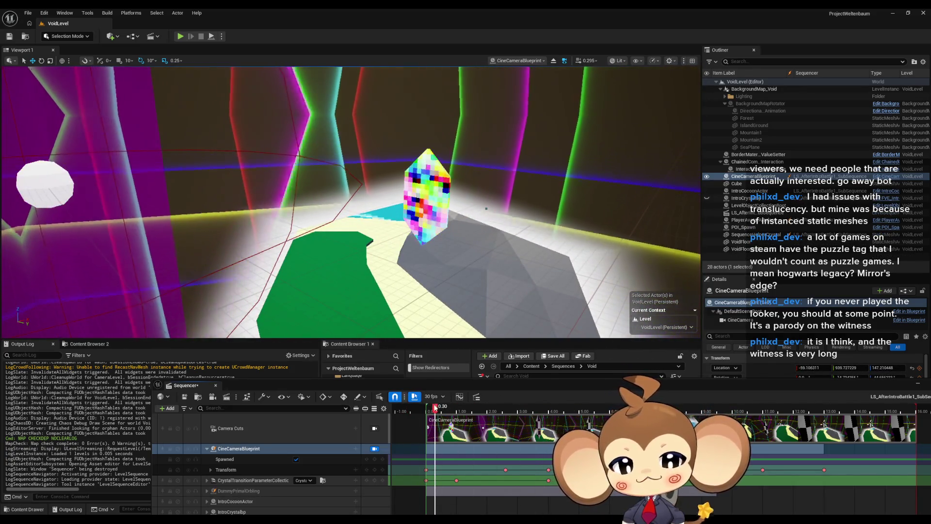
Scrub the cutscene back to 1.77 seconds and float the Sequencer timeline over the viewport
{"action": "mouse_move", "coordinate": [435, 409]}
{"action": "left_mouse_down"}
{"action": "mouse_move", "coordinate": [601, 410]}
{"action": "mouse_move", "coordinate": [553, 410]}
{"action": "left_mouse_up"}
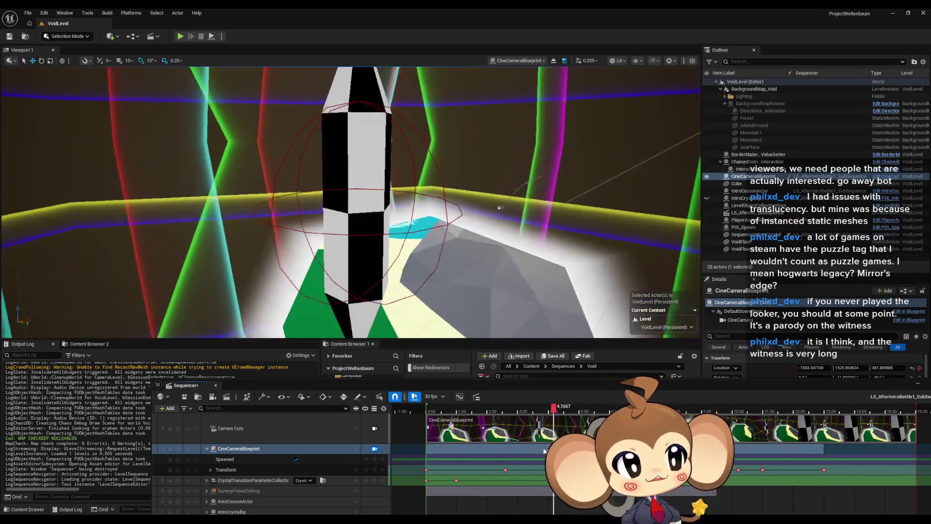
{"action": "left_click_drag", "start_coordinate": [544, 451], "coordinate": [481, 451]}
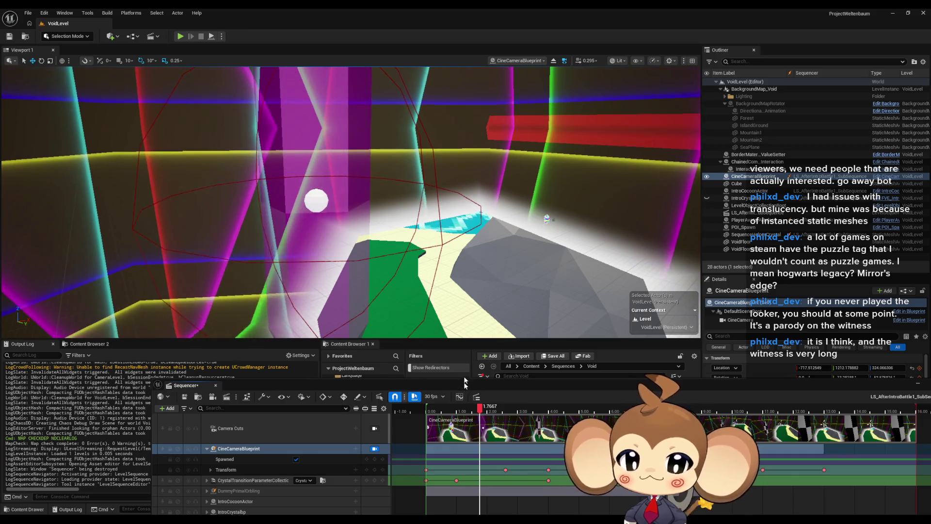
{"action": "mouse_move", "coordinate": [464, 383]}
{"action": "left_mouse_down"}
{"action": "mouse_move", "coordinate": [380, 103]}
{"action": "mouse_move", "coordinate": [332, 96]}
{"action": "left_mouse_up"}
Browse Content > Blueprints > VisualEntity and open PlayerAvatarArtefact in the Blueprint editor
{"action": "left_click", "coordinate": [531, 366]}
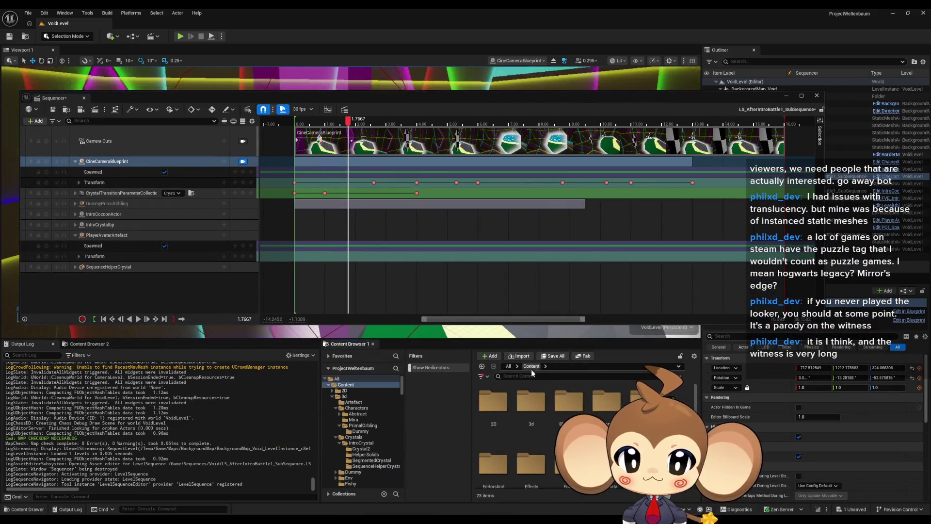
{"action": "scroll", "coordinate": [517, 421], "scroll_direction": "down", "scroll_amount": 5}
{"action": "scroll", "coordinate": [517, 421], "scroll_direction": "up", "scroll_amount": 5}
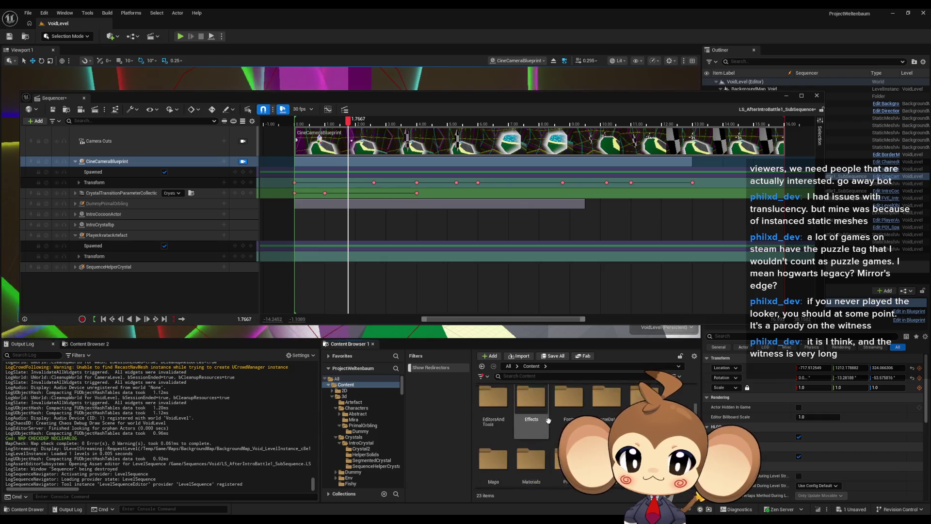
{"action": "double_click", "coordinate": [578, 417]}
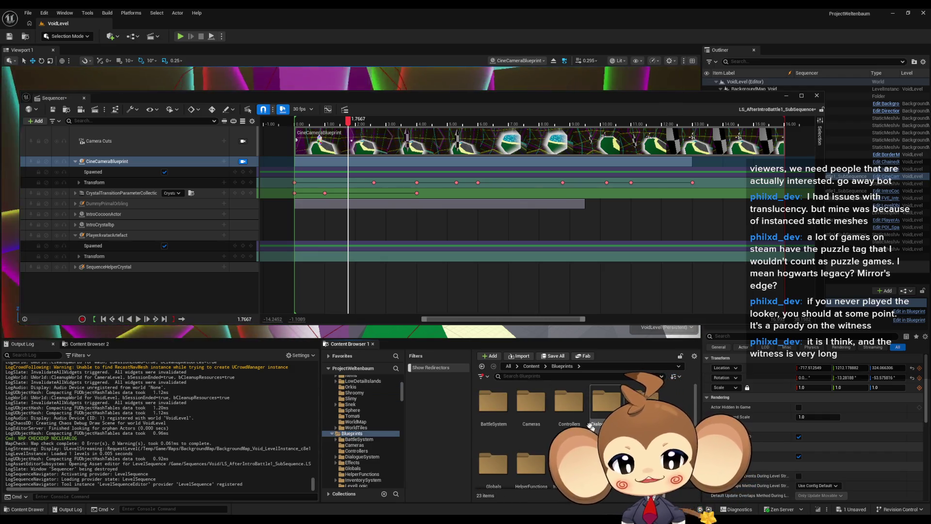
{"action": "scroll", "coordinate": [578, 417], "scroll_direction": "down", "scroll_amount": 5}
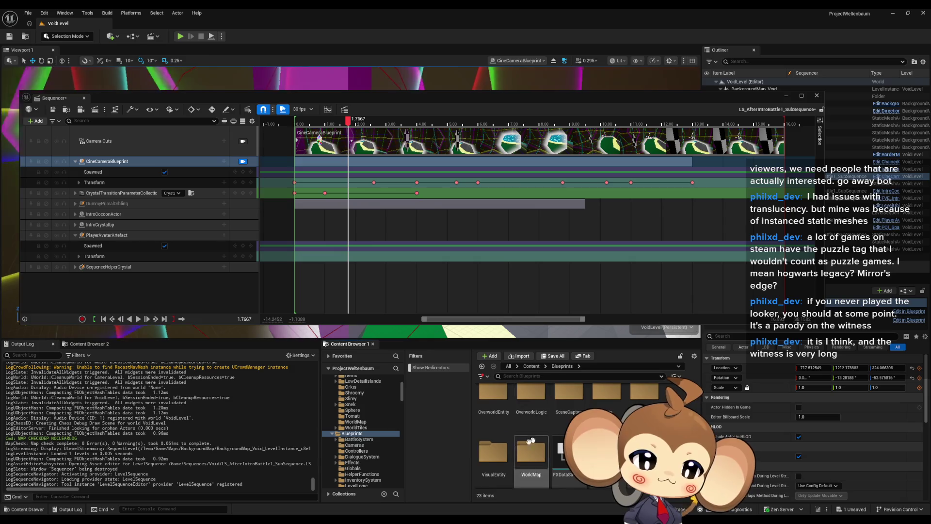
{"action": "double_click", "coordinate": [493, 393]}
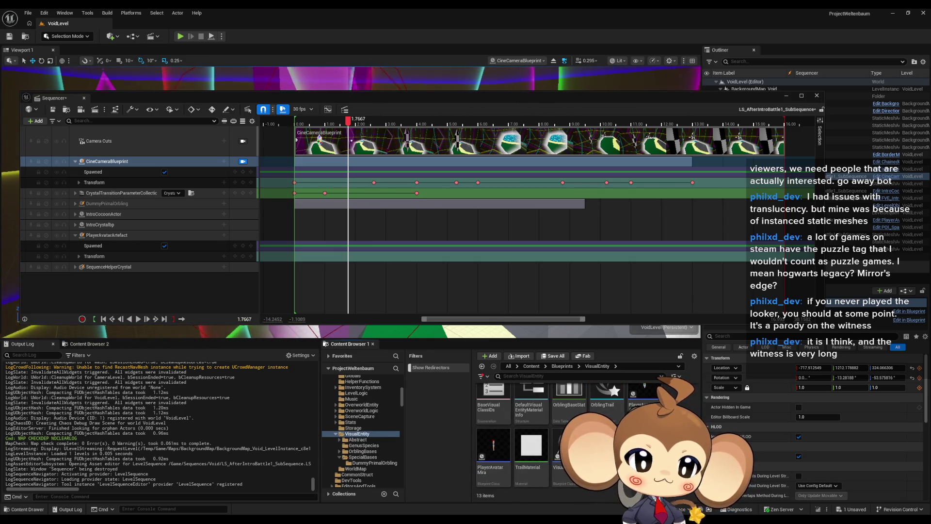
{"action": "left_click", "coordinate": [643, 390]}
{"action": "scroll", "coordinate": [644, 393], "scroll_direction": "up", "scroll_amount": 2}
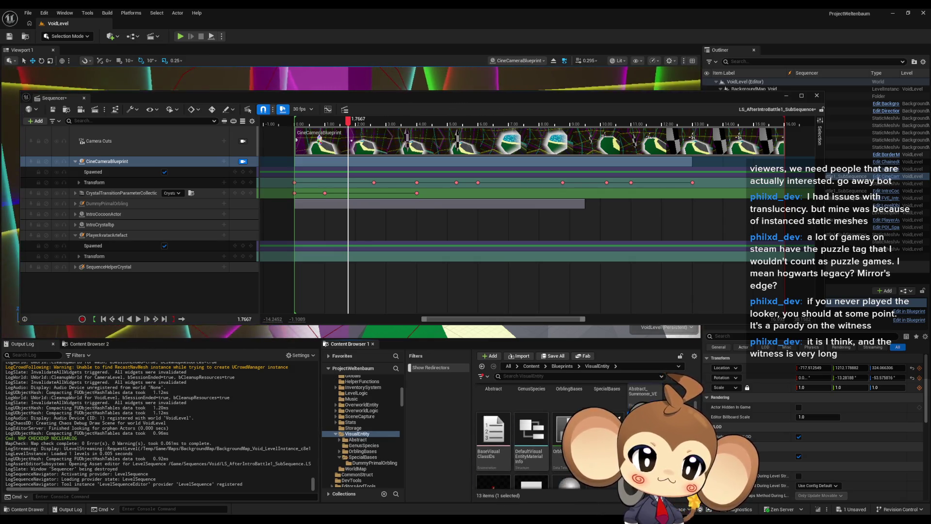
{"action": "double_click", "coordinate": [644, 391]}
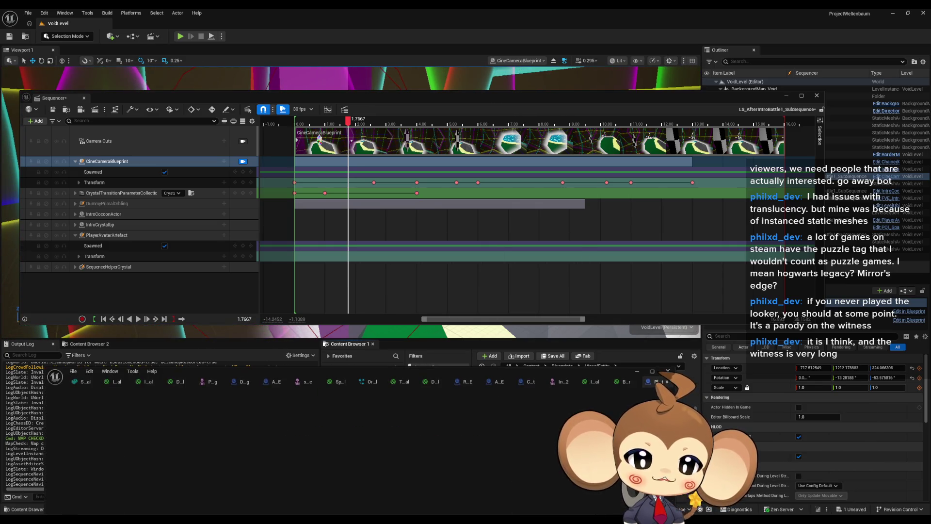
{"action": "mouse_move", "coordinate": [379, 382]}
{"action": "left_mouse_down"}
{"action": "mouse_move", "coordinate": [403, 310]}
{"action": "mouse_move", "coordinate": [415, 173]}
{"action": "left_mouse_up"}
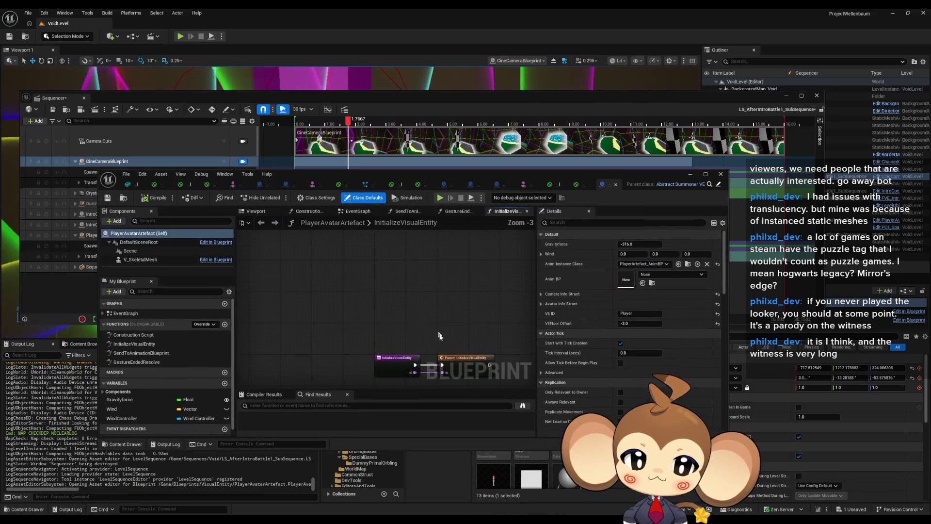
Show PlayerAvatarArtefact's EventGraph, then its InitializeVisualEntity function graph
{"action": "double_click", "coordinate": [123, 313]}
{"action": "left_click", "coordinate": [141, 260]}
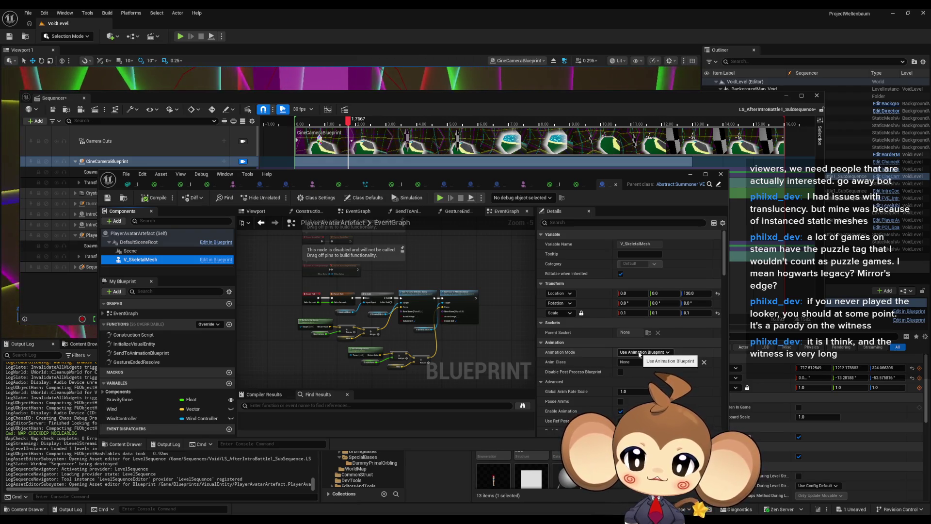
{"action": "double_click", "coordinate": [134, 344]}
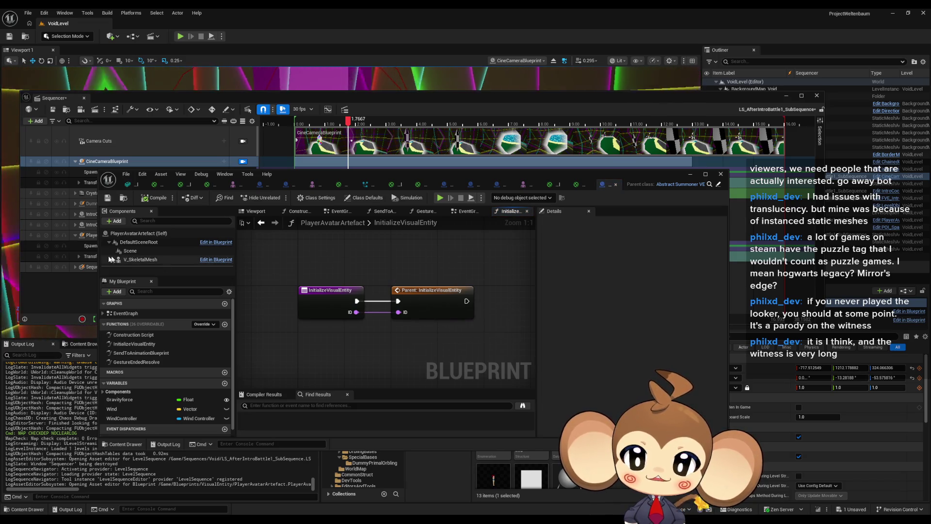
Inspect Abstract_Summoner_VE's InitializeVisualEntity Cast and SET AnimBP nodes, then minimize the Blueprint editor
{"action": "left_click", "coordinate": [441, 295]}
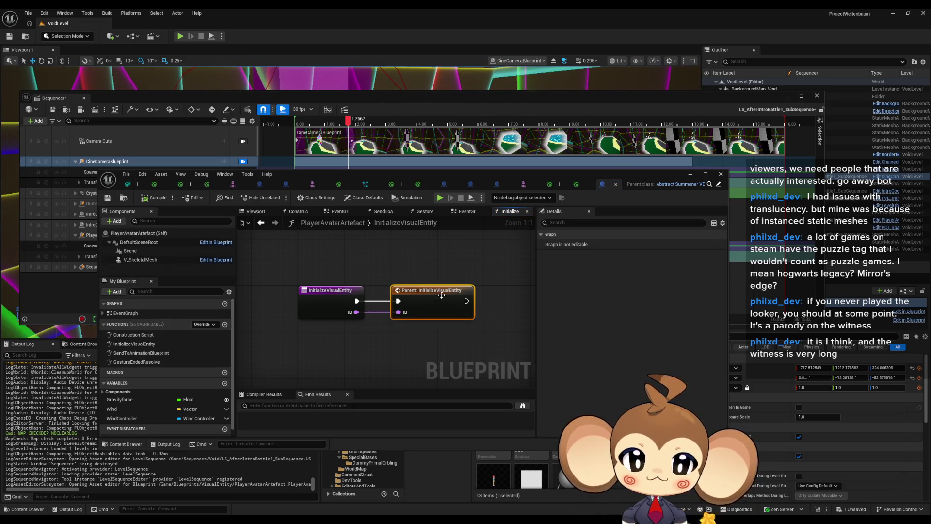
{"action": "double_click", "coordinate": [434, 297]}
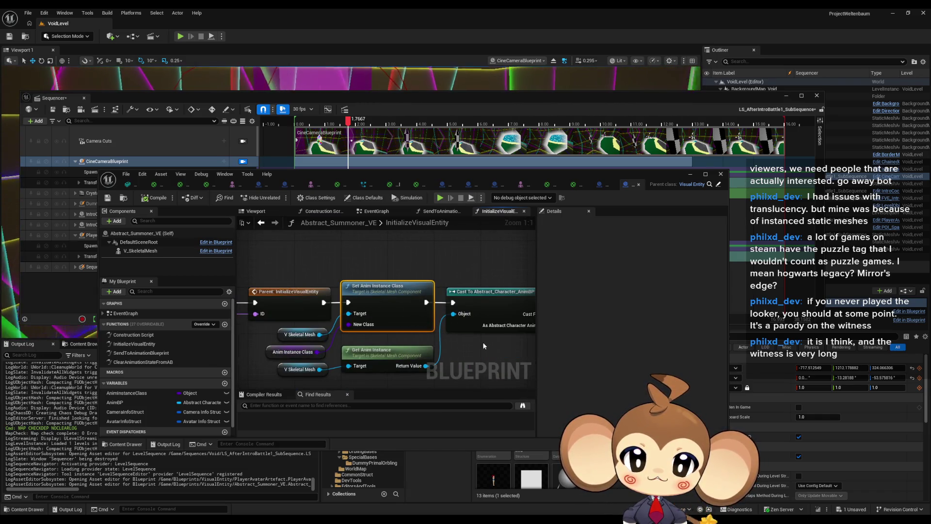
{"action": "left_click_drag", "start_coordinate": [501, 348], "coordinate": [308, 311]}
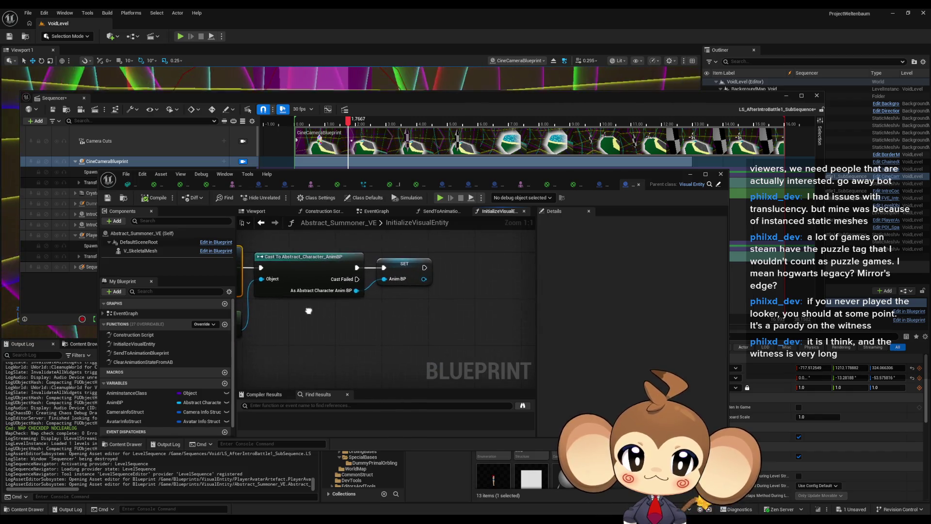
{"action": "left_click", "coordinate": [402, 270]}
{"action": "mouse_move", "coordinate": [403, 270]}
{"action": "left_mouse_down"}
{"action": "mouse_move", "coordinate": [485, 291]}
{"action": "mouse_move", "coordinate": [398, 242]}
{"action": "mouse_move", "coordinate": [391, 262]}
{"action": "left_mouse_up"}
{"action": "left_click", "coordinate": [469, 294]}
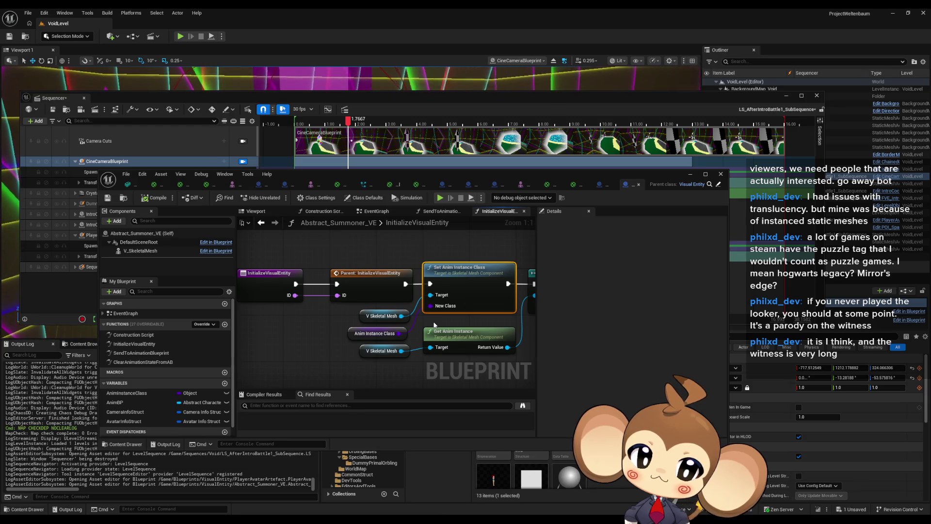
{"action": "mouse_move", "coordinate": [434, 325]}
{"action": "left_mouse_down"}
{"action": "mouse_move", "coordinate": [262, 334]}
{"action": "mouse_move", "coordinate": [393, 315]}
{"action": "left_mouse_up"}
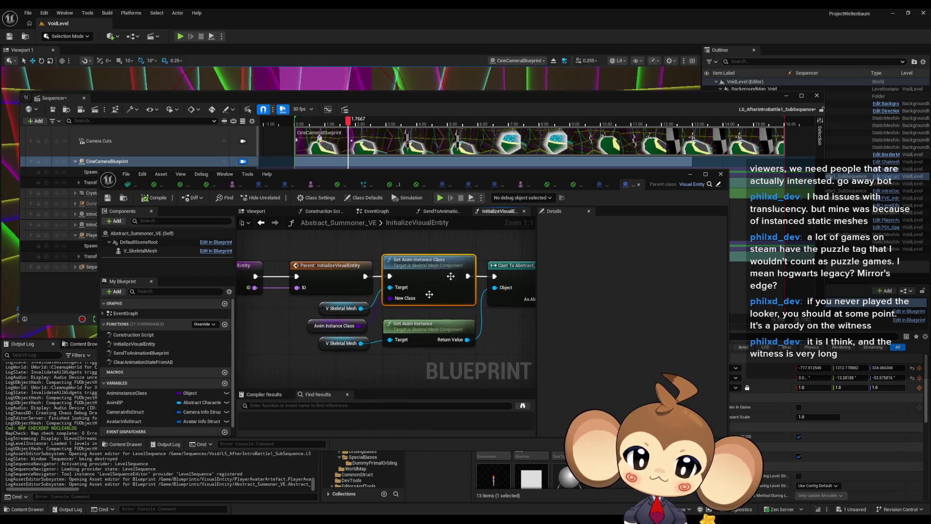
{"action": "left_click", "coordinate": [689, 175]}
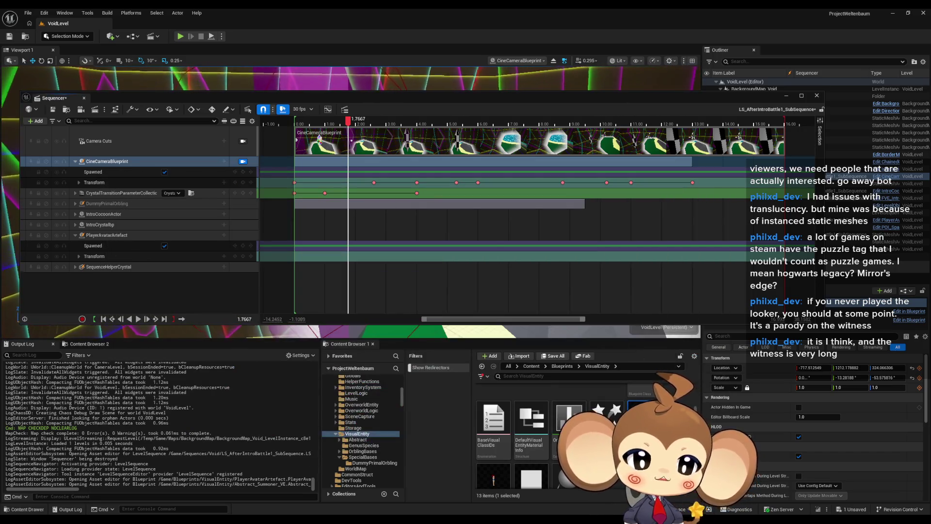
Create a new level from the Basic template
{"action": "left_click", "coordinate": [29, 13]}
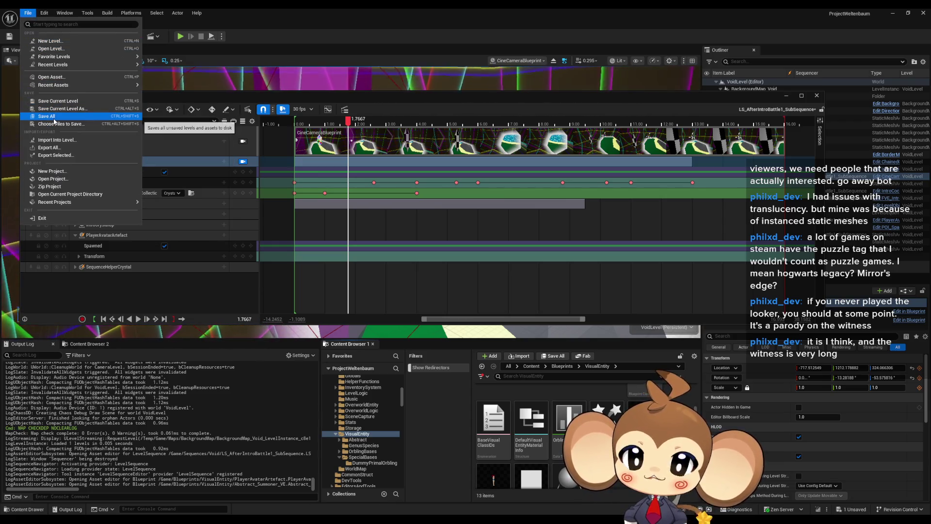
{"action": "left_click", "coordinate": [51, 41]}
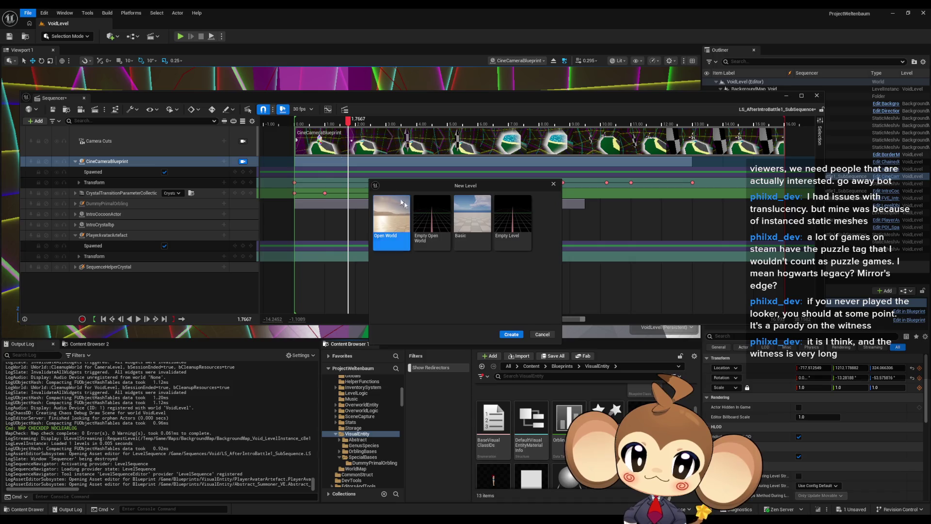
{"action": "left_click", "coordinate": [473, 221]}
{"action": "left_click", "coordinate": [514, 335]}
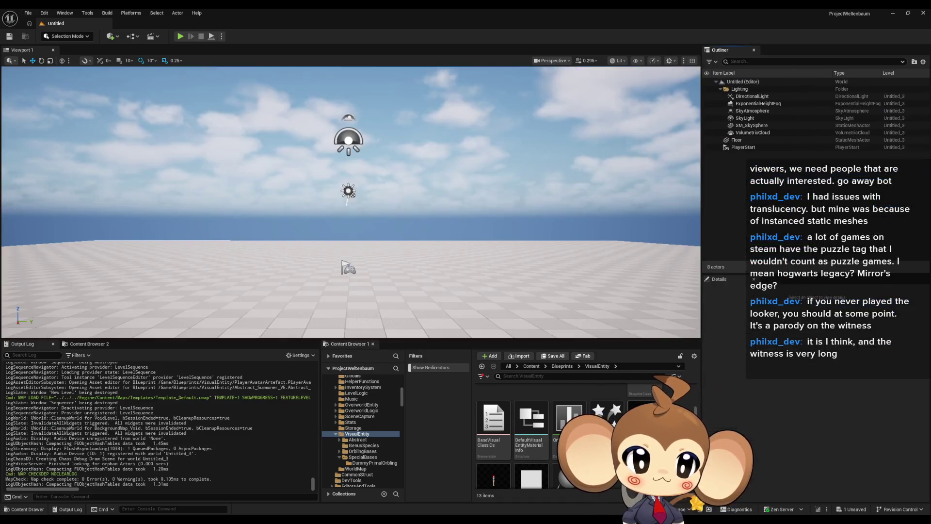
Place the PlayerAvatarArtefact crystal, frame it, and run a quick play-in-editor test
{"action": "left_click_drag", "start_coordinate": [415, 296], "coordinate": [416, 296]}
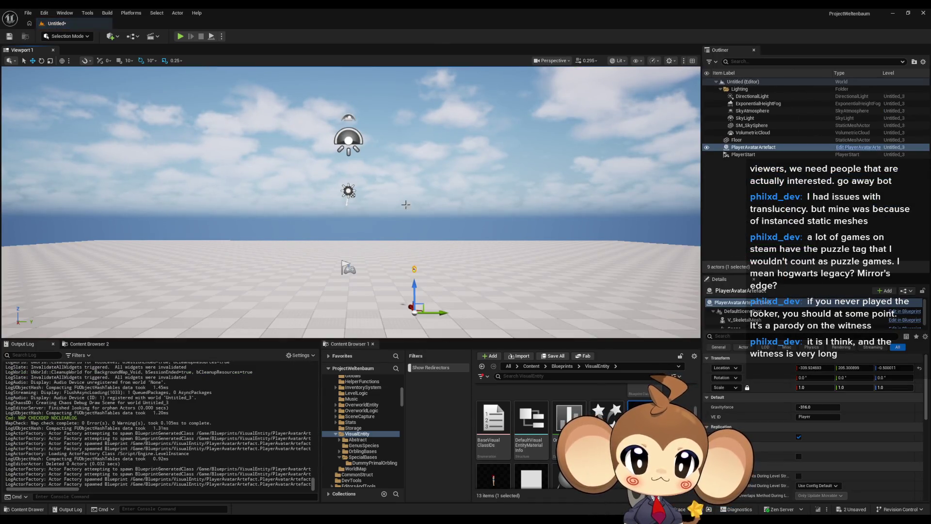
{"action": "key", "text": "f"}
{"action": "key", "text": "f"}
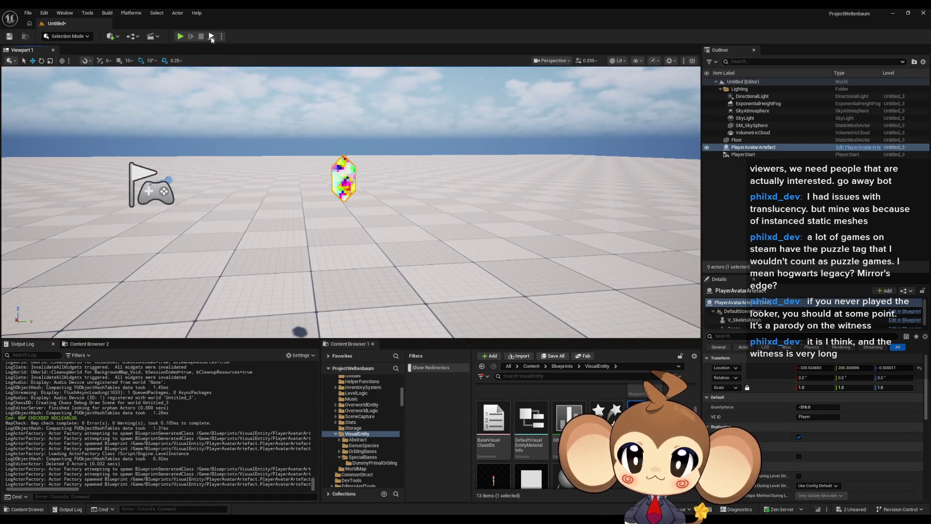
{"action": "left_click", "coordinate": [179, 37]}
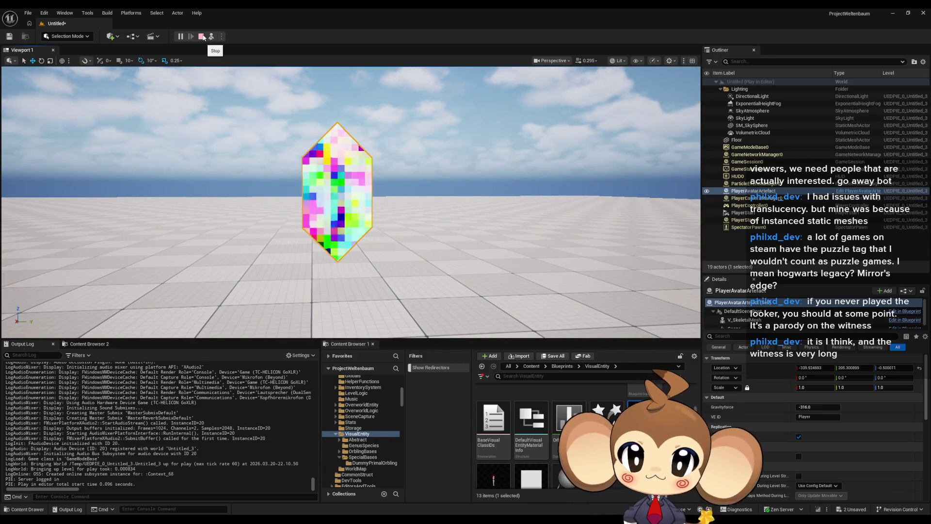
{"action": "key", "text": "Escape"}
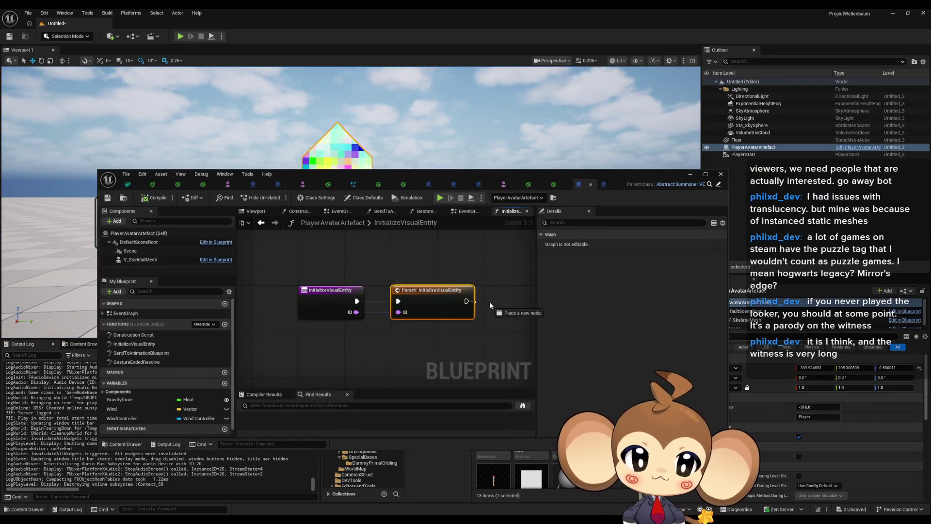
Open the parent Abstract_Summoner_VE InitializeVisualEntity graph and pan toward the AnimBP cast nodes
{"action": "left_click_drag", "start_coordinate": [490, 305], "coordinate": [488, 305]}
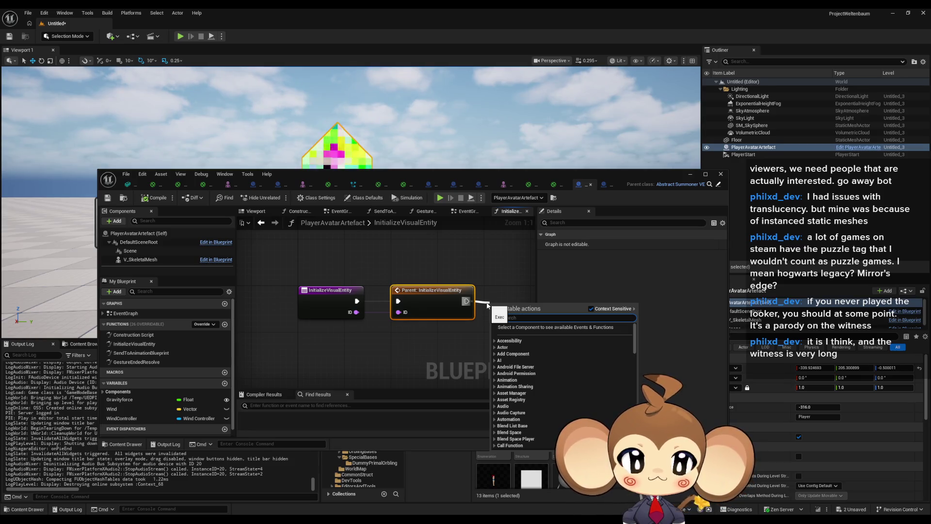
{"action": "key", "text": "Escape"}
{"action": "double_click", "coordinate": [432, 290]}
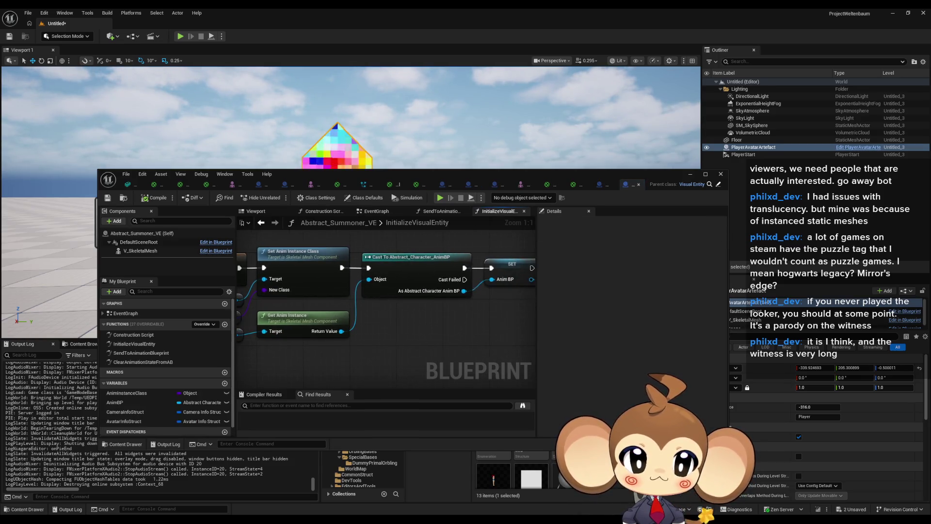
{"action": "left_click_drag", "start_coordinate": [408, 209], "coordinate": [390, 238]}
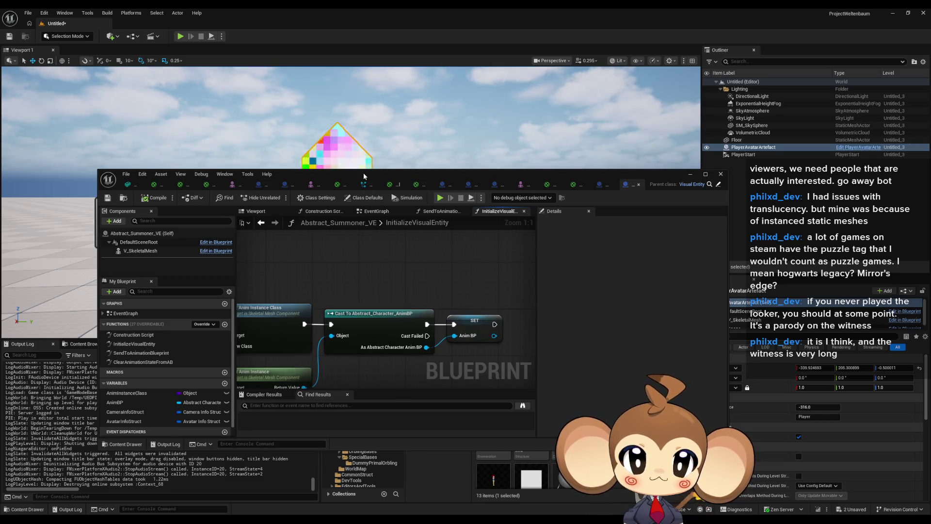
Select the crystal's V_SkeletalMesh component in the level, then bring the Blueprint editor back over the viewport
{"action": "left_click_drag", "start_coordinate": [363, 176], "coordinate": [292, 374]}
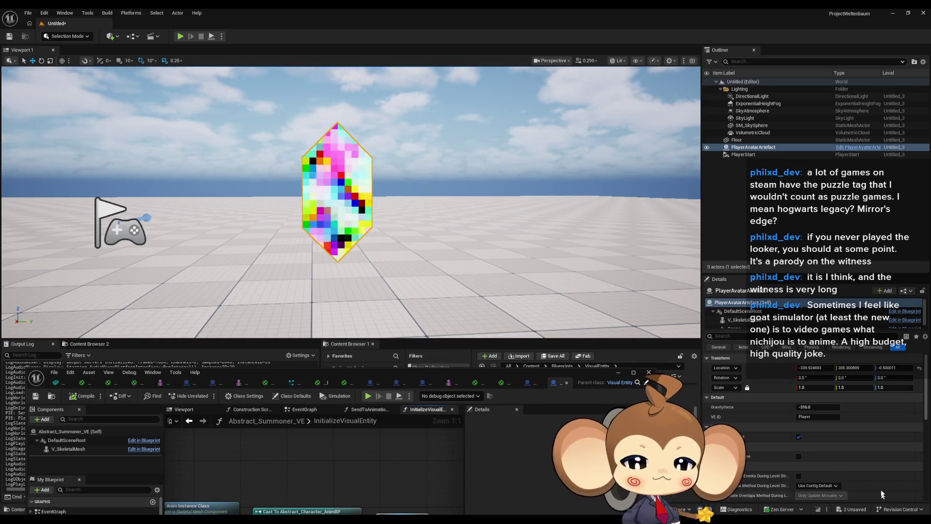
{"action": "scroll", "coordinate": [780, 321], "scroll_direction": "down", "scroll_amount": 1}
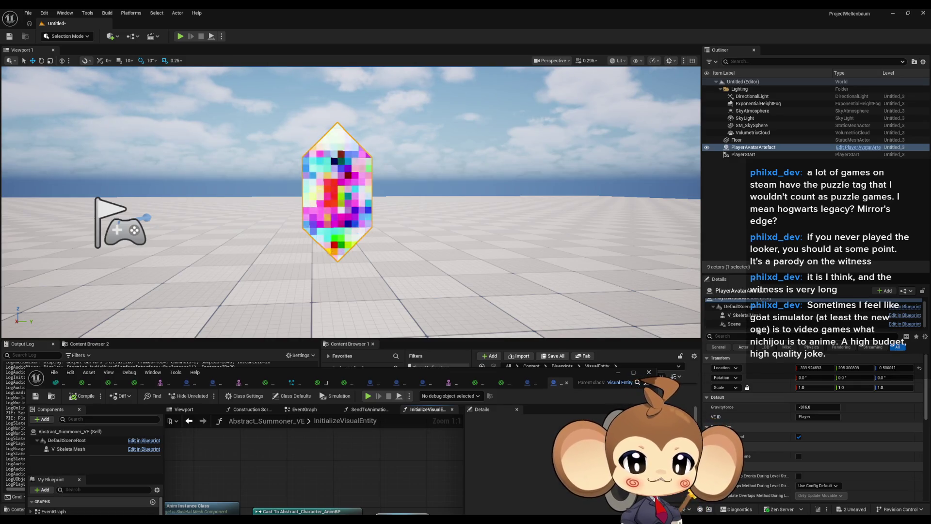
{"action": "left_click", "coordinate": [744, 315]}
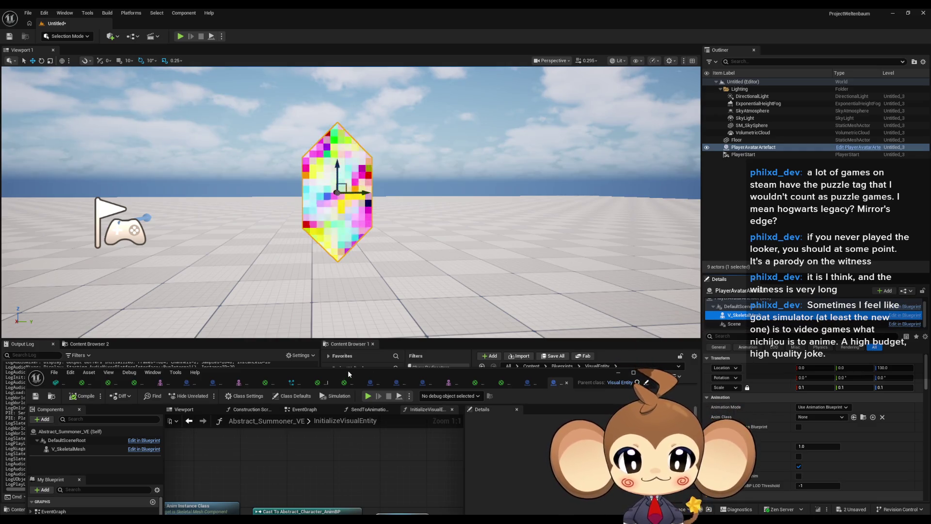
{"action": "mouse_move", "coordinate": [346, 376]}
{"action": "left_mouse_down"}
{"action": "mouse_move", "coordinate": [336, 138]}
{"action": "mouse_move", "coordinate": [379, 179]}
{"action": "mouse_move", "coordinate": [381, 420]}
{"action": "mouse_move", "coordinate": [380, 294]}
{"action": "left_mouse_up"}
Add a Print String node printing Hello after SET AnimBP, then start a play test
{"action": "left_click_drag", "start_coordinate": [396, 408], "coordinate": [423, 405]}
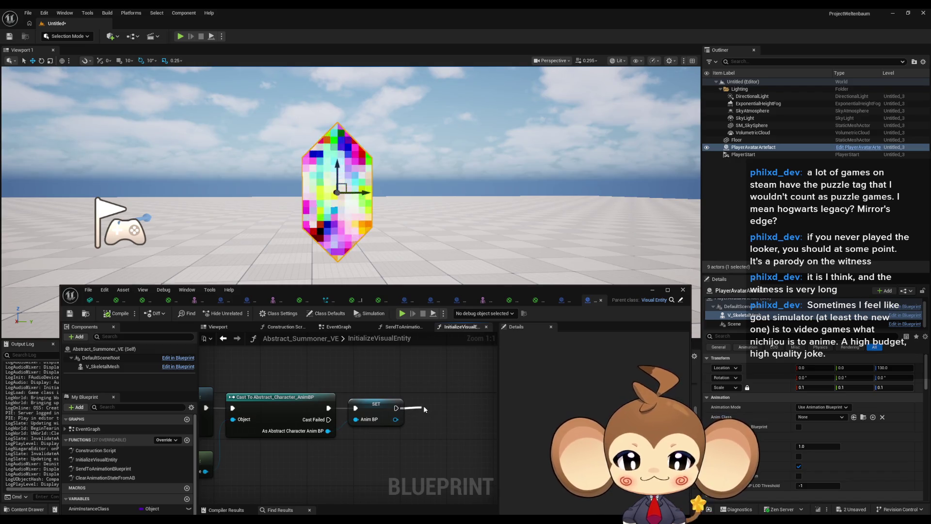
{"action": "type", "text": "print"}
{"action": "key", "text": "Return"}
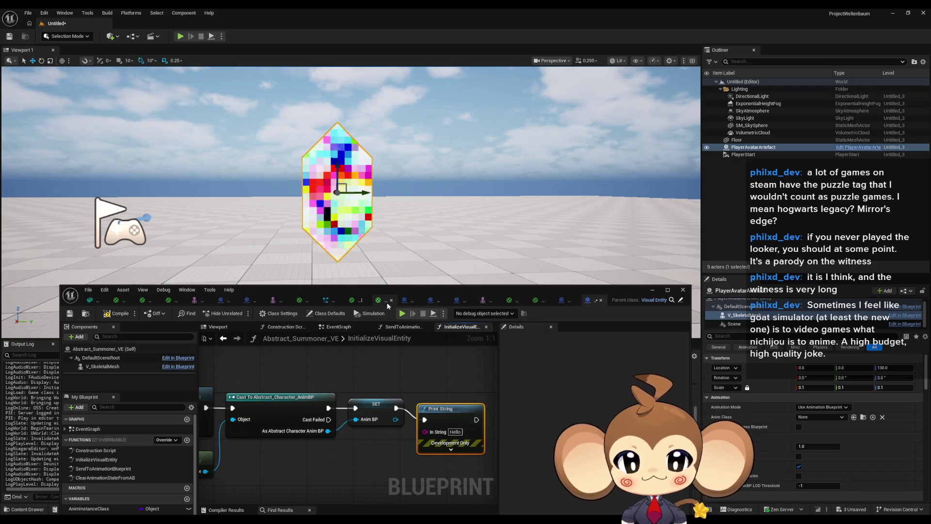
{"action": "left_click_drag", "start_coordinate": [271, 290], "coordinate": [511, 314]}
{"action": "left_click", "coordinate": [184, 39]}
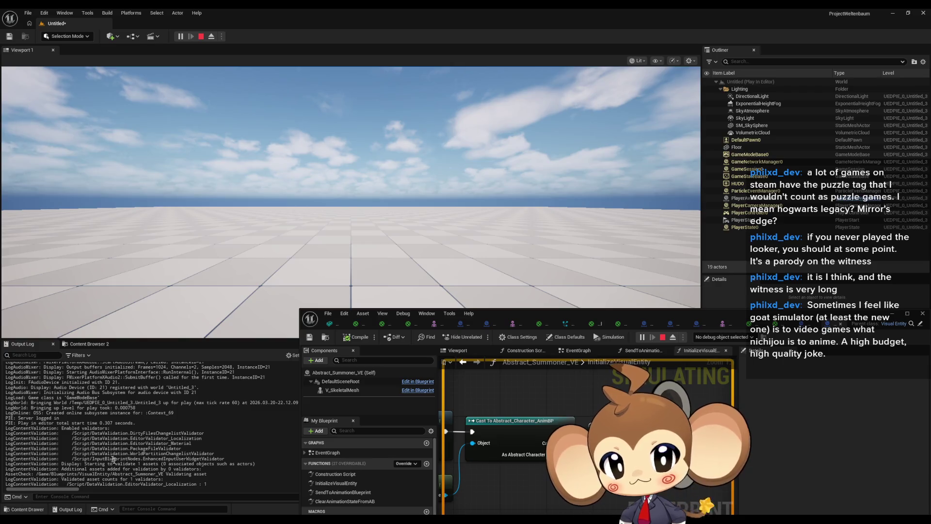
Stop the running play test, run it once more, and stop it again
{"action": "scroll", "coordinate": [116, 467], "scroll_direction": "up", "scroll_amount": 3}
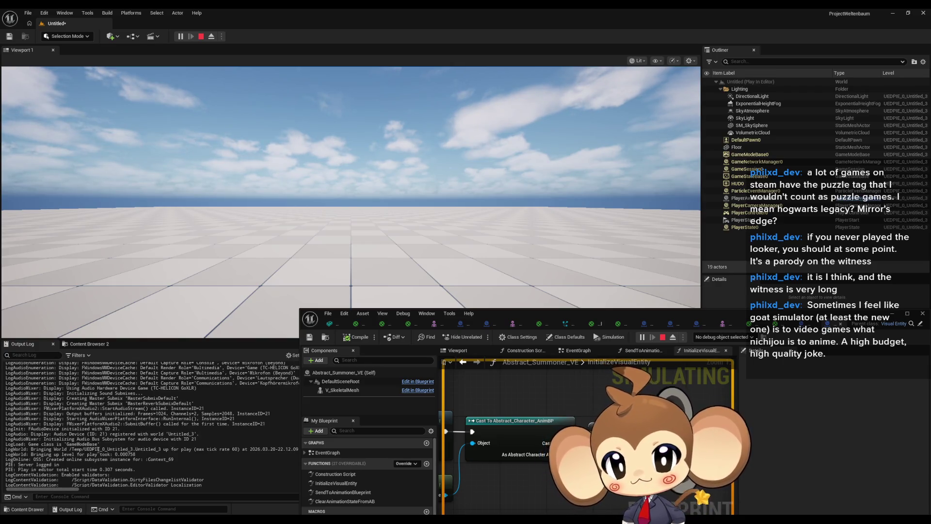
{"action": "scroll", "coordinate": [98, 449], "scroll_direction": "down", "scroll_amount": 3}
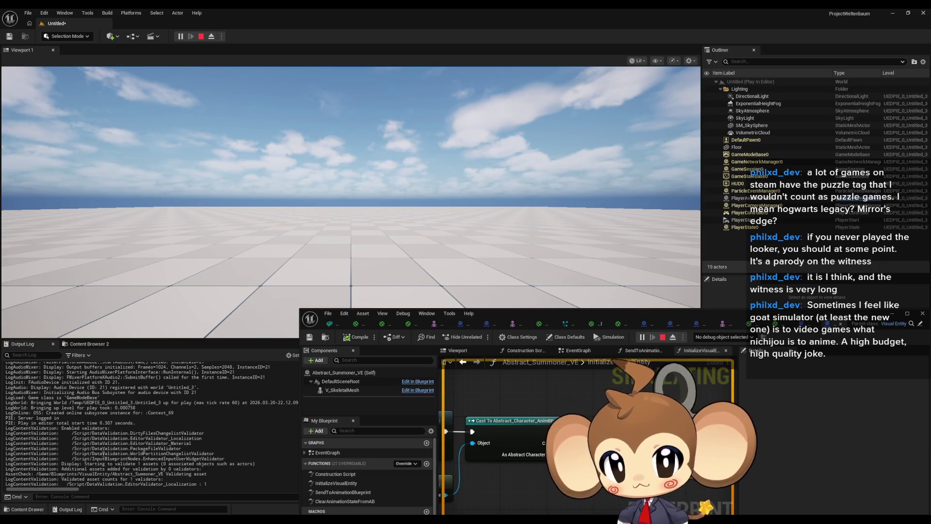
{"action": "left_click", "coordinate": [201, 37]}
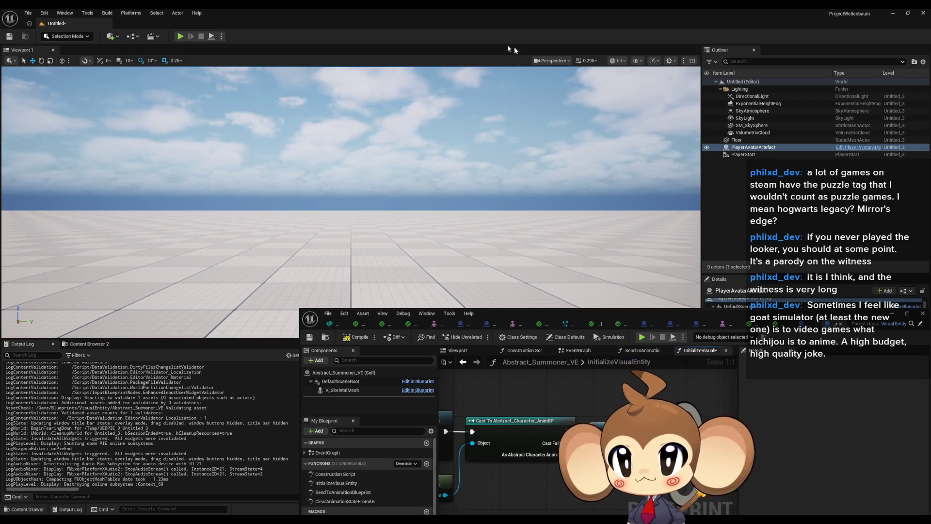
{"action": "left_click", "coordinate": [181, 37]}
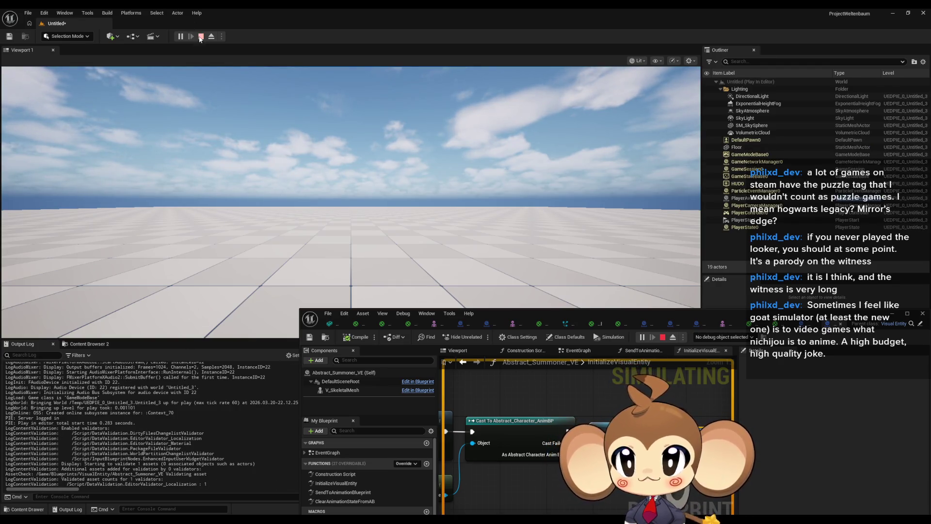
{"action": "left_click", "coordinate": [201, 36]}
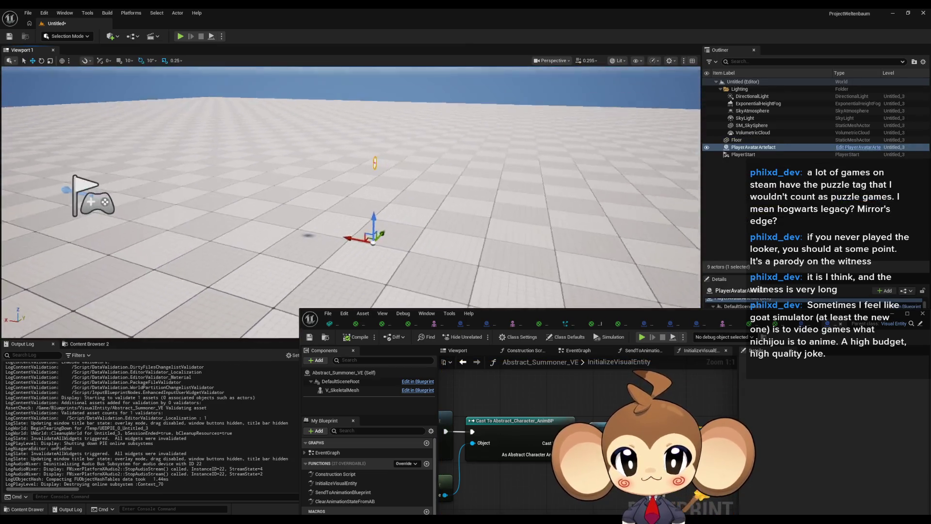
Recentre on the InitializeVisualEntity graph, save Abstract_Summoner_VE, and drag its editor window aside
{"action": "key", "text": "f"}
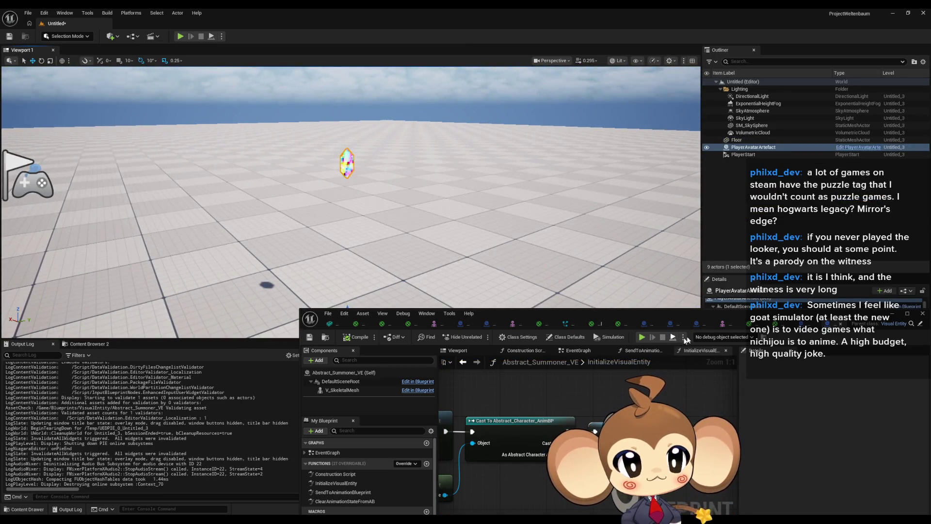
{"action": "left_click_drag", "start_coordinate": [485, 426], "coordinate": [462, 380]}
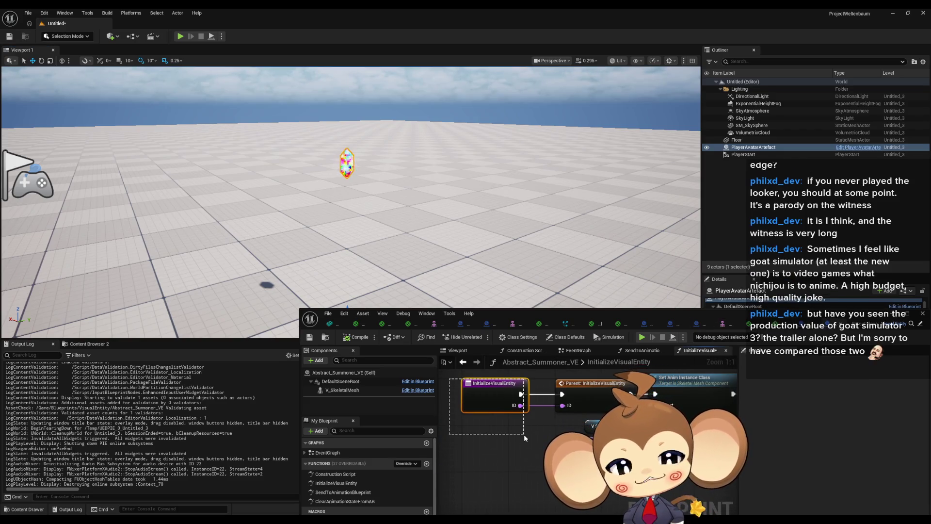
{"action": "left_click_drag", "start_coordinate": [523, 435], "coordinate": [494, 448]}
{"action": "scroll", "coordinate": [494, 448], "scroll_direction": "down", "scroll_amount": 5}
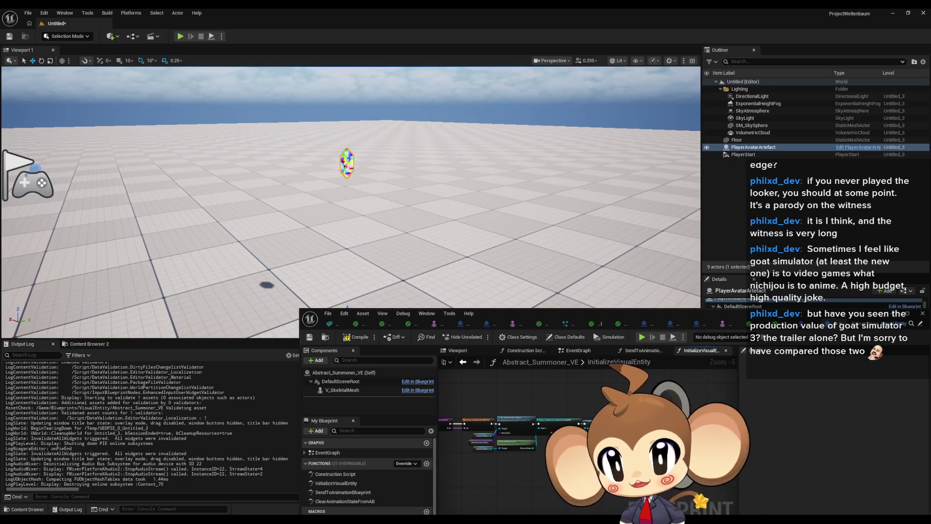
{"action": "key", "text": "f"}
{"action": "key", "text": "ctrl+s"}
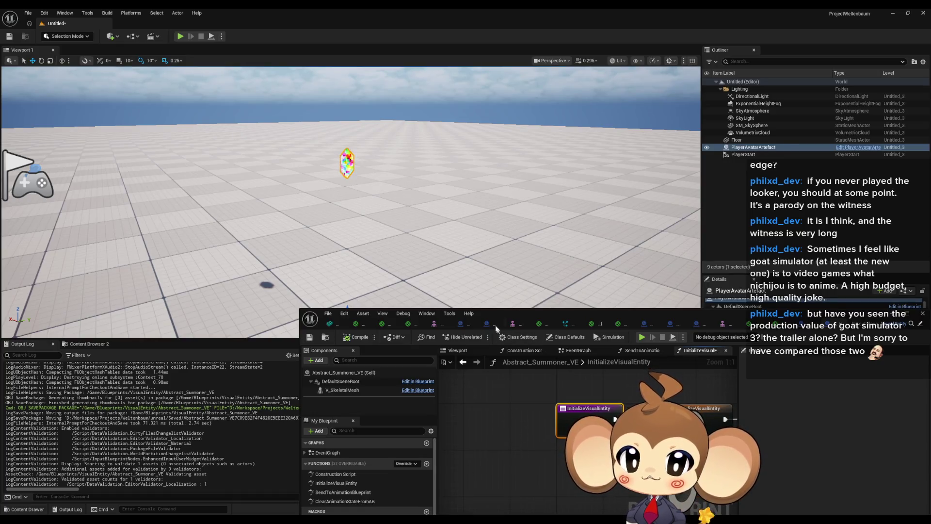
{"action": "mouse_move", "coordinate": [463, 316]}
{"action": "left_mouse_down"}
{"action": "mouse_move", "coordinate": [415, 190]}
{"action": "mouse_move", "coordinate": [228, 55]}
{"action": "left_mouse_up"}
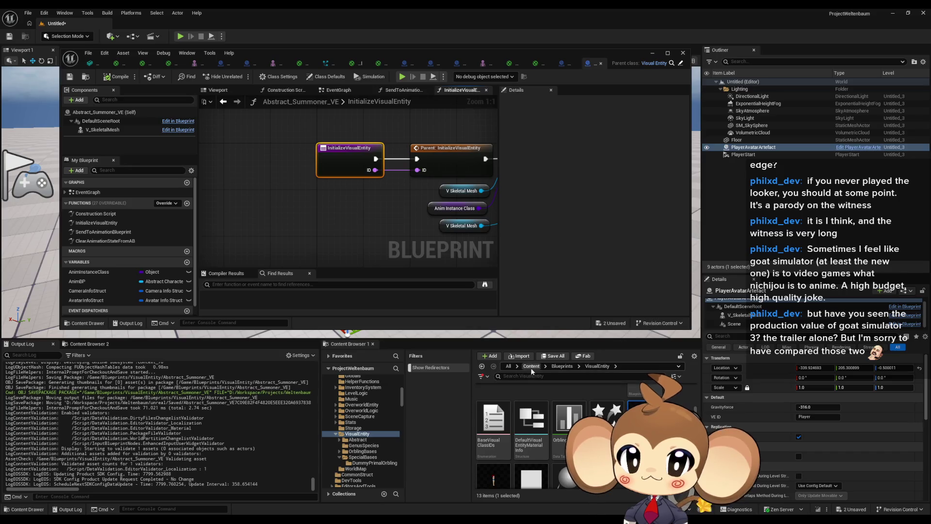
Open VoidLevel from Maps > Intro, skipping the untitled level and saving only the sub-sequence
{"action": "scroll", "coordinate": [533, 436], "scroll_direction": "down", "scroll_amount": 5}
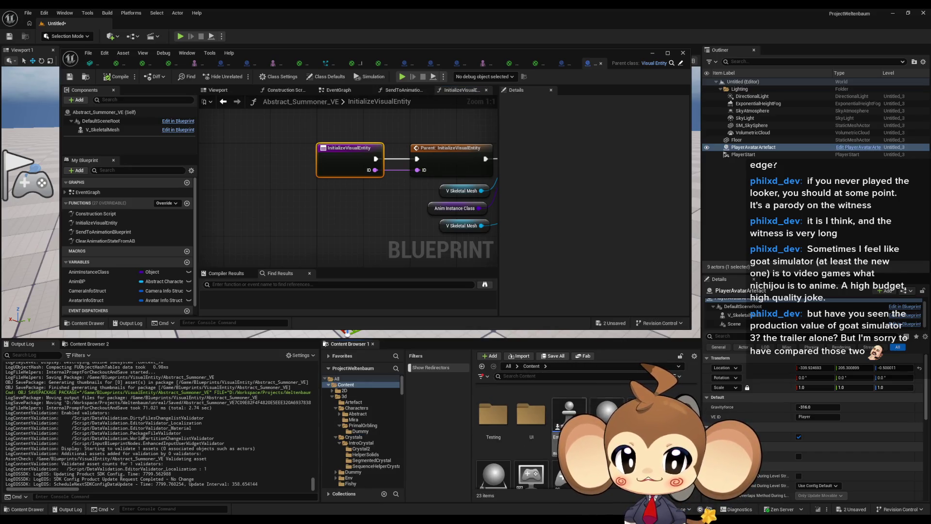
{"action": "double_click", "coordinate": [484, 427]}
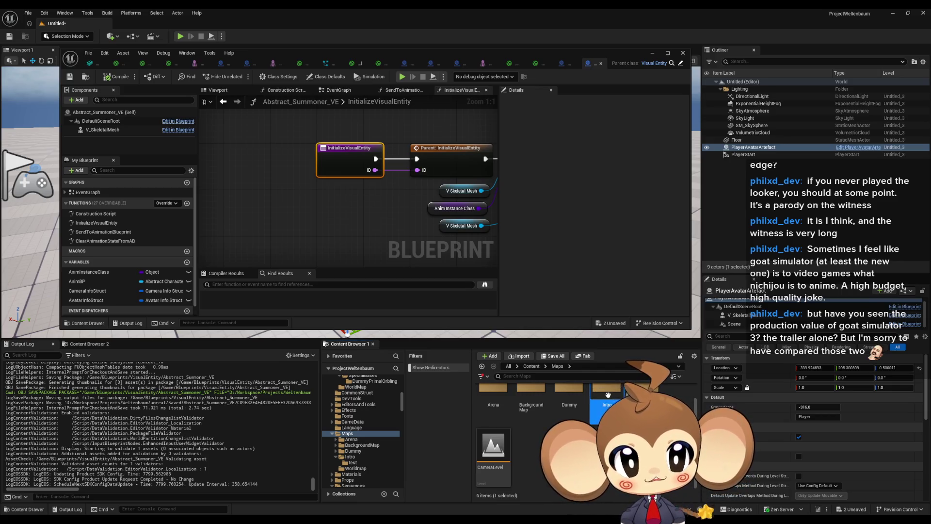
{"action": "double_click", "coordinate": [608, 395]}
{"action": "scroll", "coordinate": [582, 427], "scroll_direction": "down", "scroll_amount": 3}
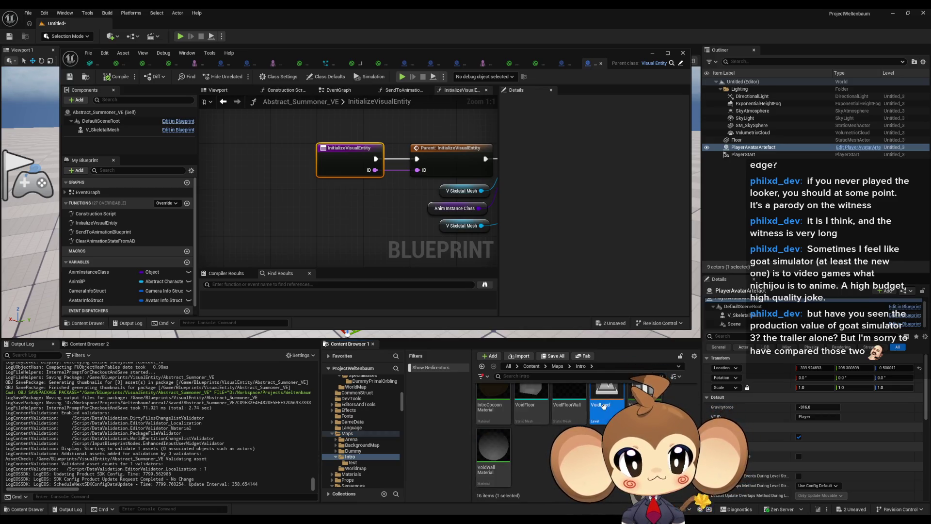
{"action": "double_click", "coordinate": [604, 405]}
{"action": "left_click", "coordinate": [485, 349]}
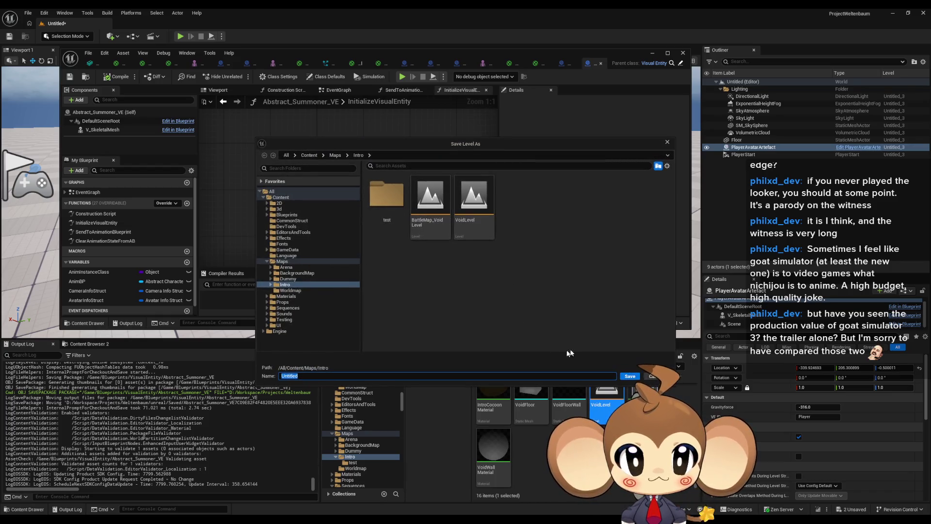
{"action": "left_click", "coordinate": [653, 375]}
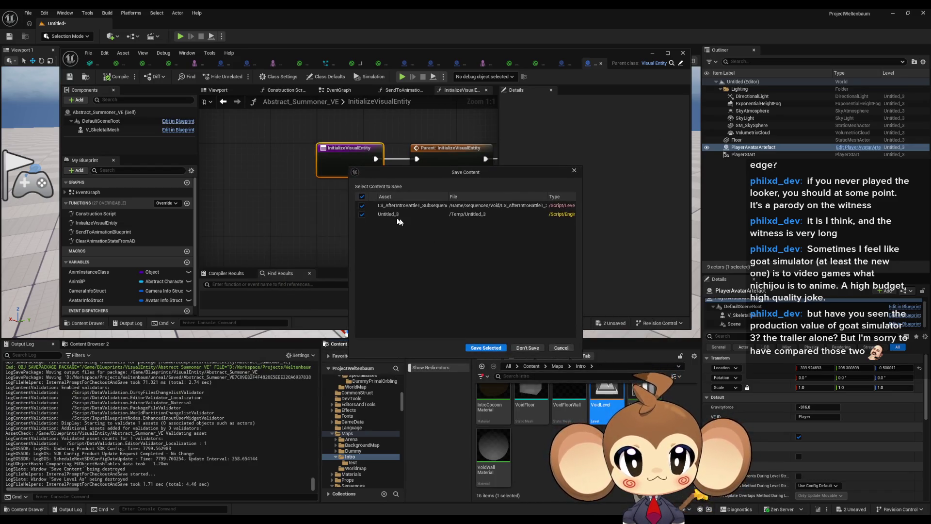
{"action": "left_click", "coordinate": [484, 348]}
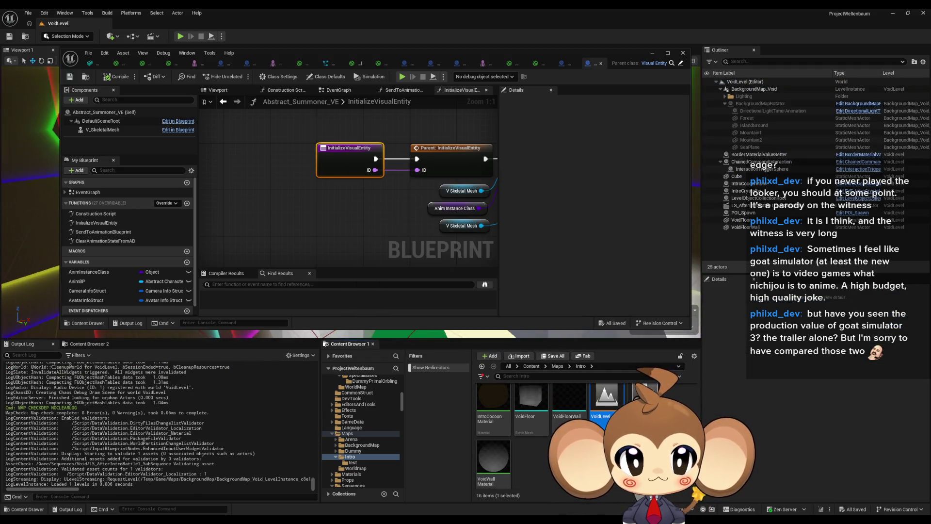
Open LS_AfterIntroBattle1_SubSequence from the Sequences > Void folder
{"action": "left_click", "coordinate": [531, 365]}
{"action": "left_click", "coordinate": [606, 403]}
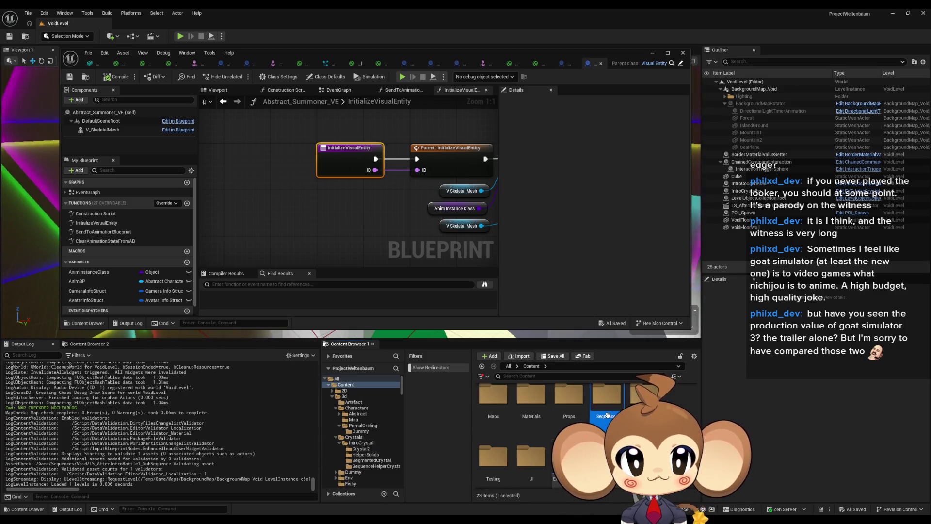
{"action": "double_click", "coordinate": [606, 404]}
{"action": "double_click", "coordinate": [569, 397]}
{"action": "left_click", "coordinate": [531, 402]}
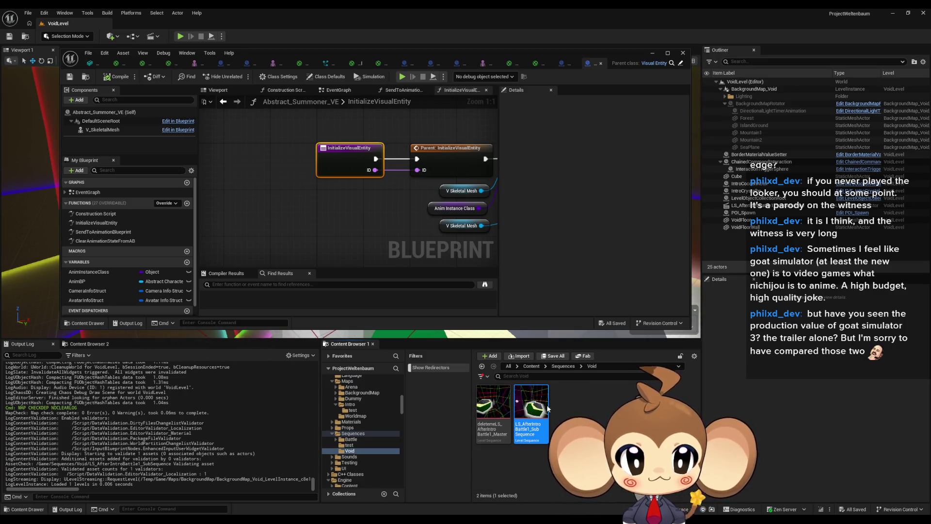
{"action": "double_click", "coordinate": [547, 409]}
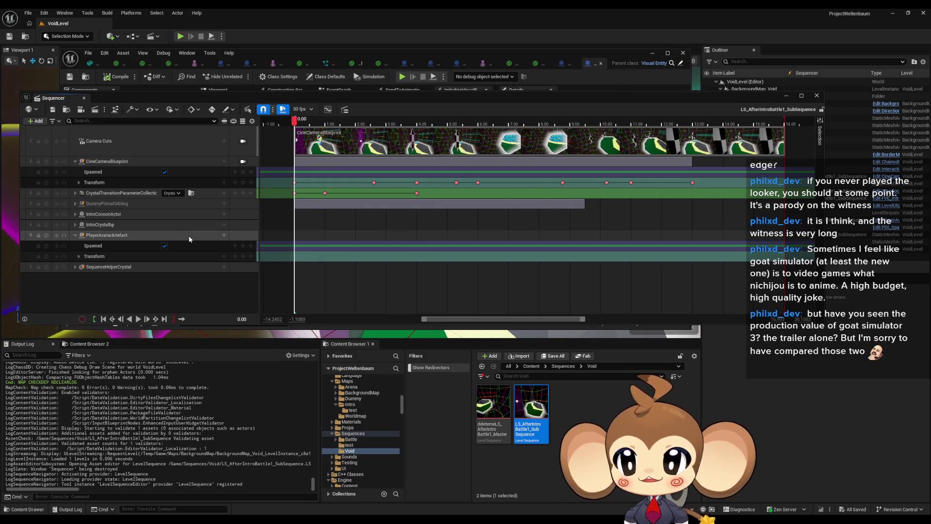
Add an Event > Trigger track to PlayerAvatarArtefact and open its handler in the director blueprint
{"action": "left_click", "coordinate": [116, 237]}
{"action": "left_click", "coordinate": [224, 235]}
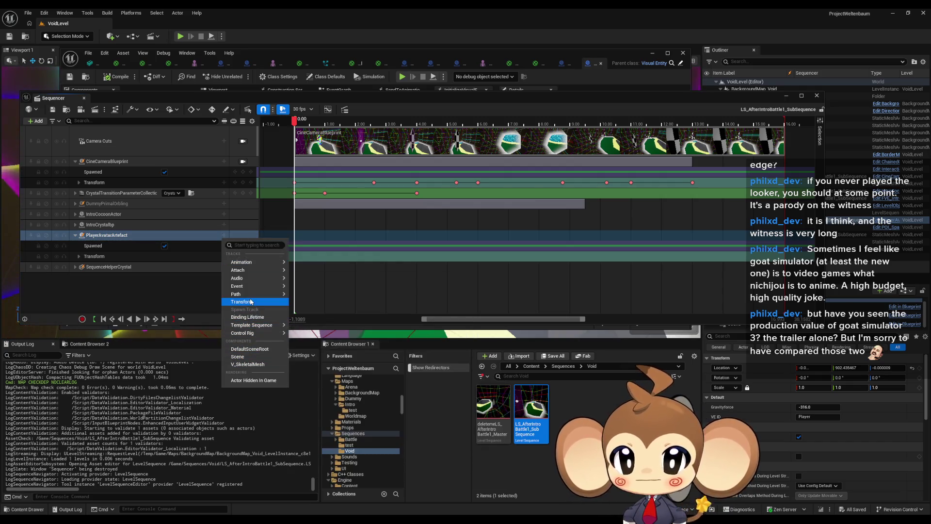
{"action": "mouse_move", "coordinate": [262, 289]}
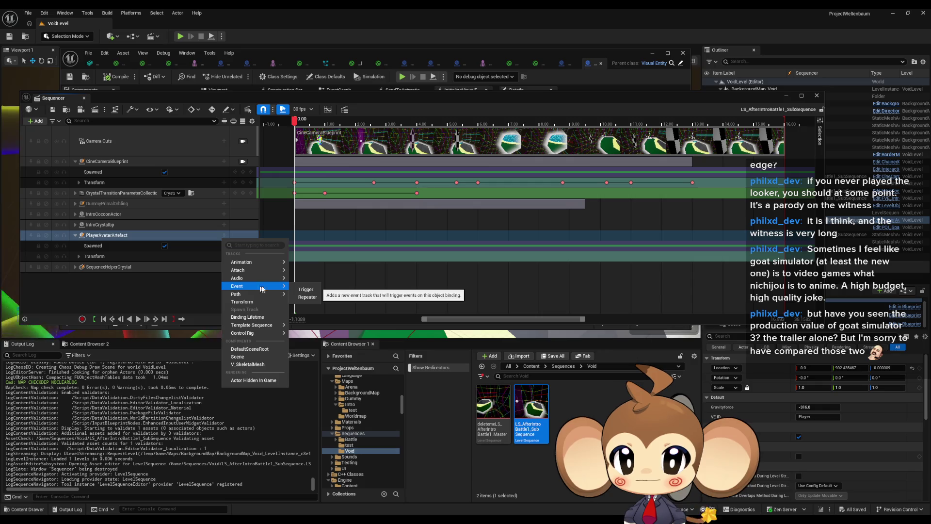
{"action": "left_click", "coordinate": [298, 289]}
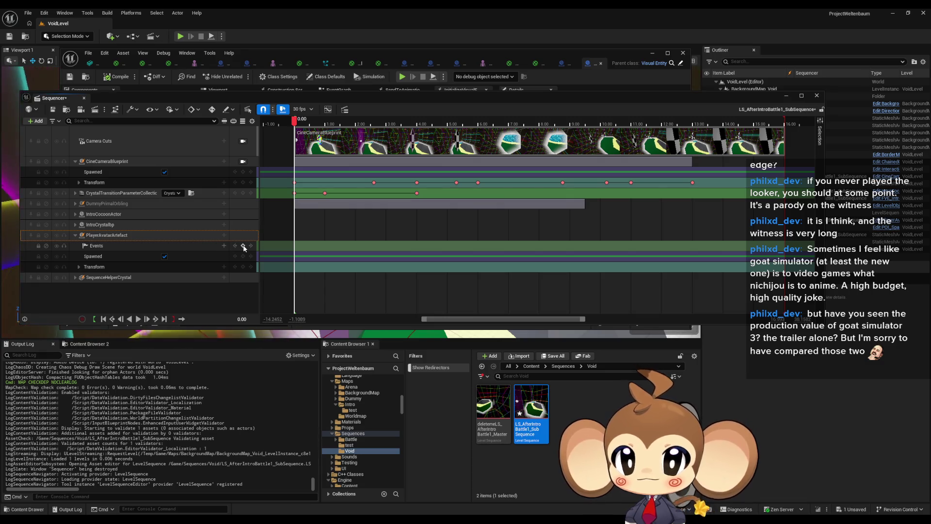
{"action": "double_click", "coordinate": [293, 246]}
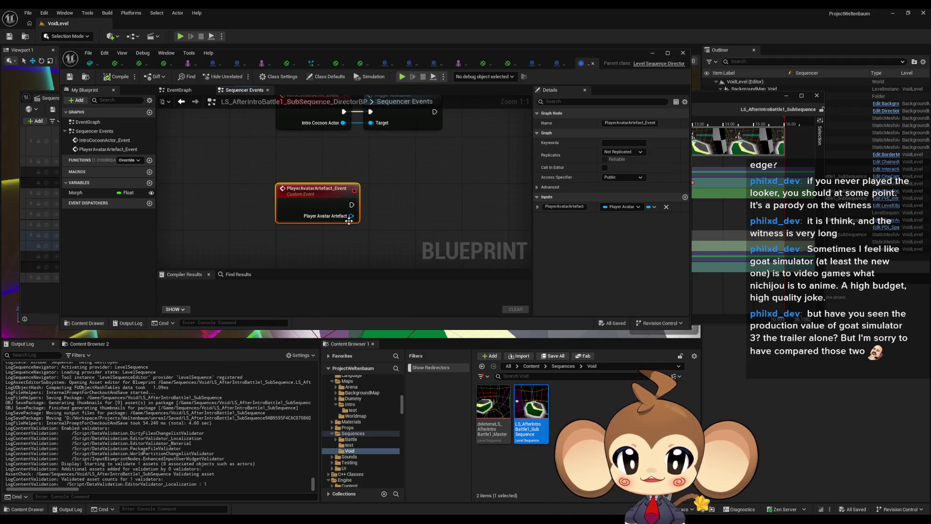
Have PlayerAvatarArtefact_Event call Initialize Visual Entity, save the director blueprint, and minimize it
{"action": "mouse_move", "coordinate": [350, 216]}
{"action": "left_mouse_down"}
{"action": "mouse_move", "coordinate": [385, 210]}
{"action": "mouse_move", "coordinate": [405, 193]}
{"action": "left_mouse_up"}
{"action": "type", "text": "init"}
{"action": "key", "text": "Return"}
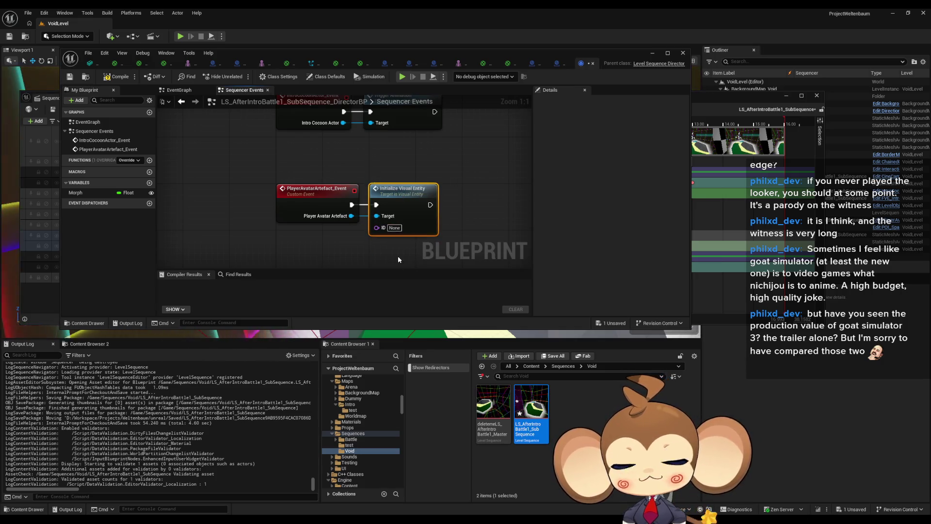
{"action": "key", "text": "ctrl+s"}
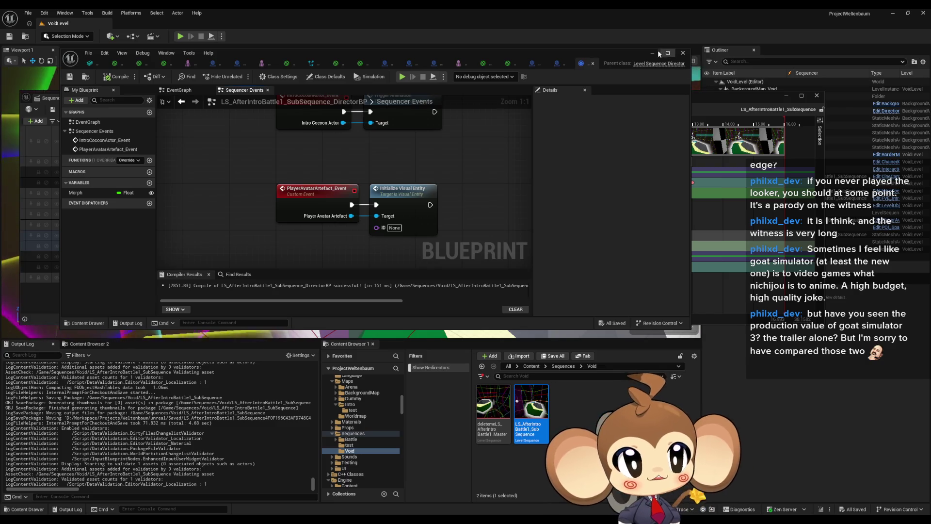
{"action": "left_click", "coordinate": [651, 52]}
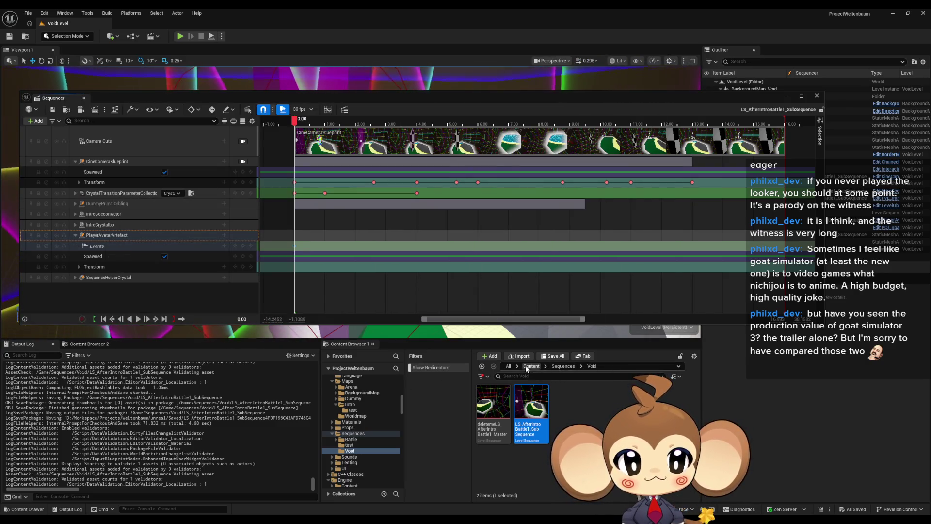
Open the Main map from the Content root and launch Play-in-Editor
{"action": "left_click", "coordinate": [530, 366]}
{"action": "double_click", "coordinate": [642, 412]}
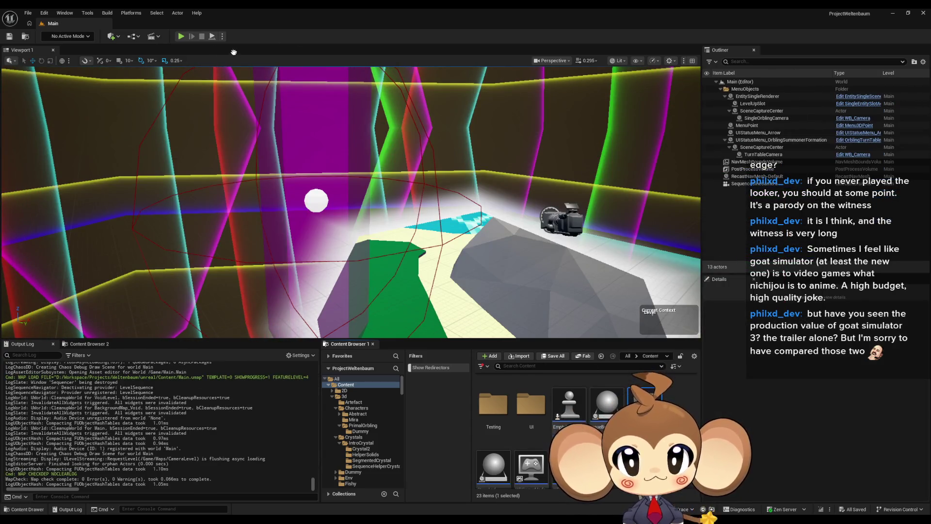
{"action": "left_click", "coordinate": [180, 36]}
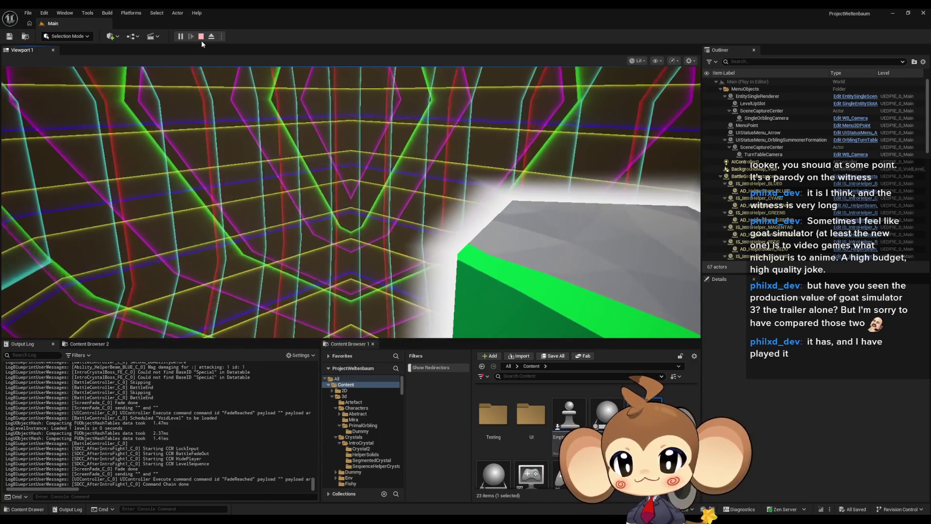
End the Play-in-Editor session with the toolbar Stop button
{"action": "left_click", "coordinate": [201, 37]}
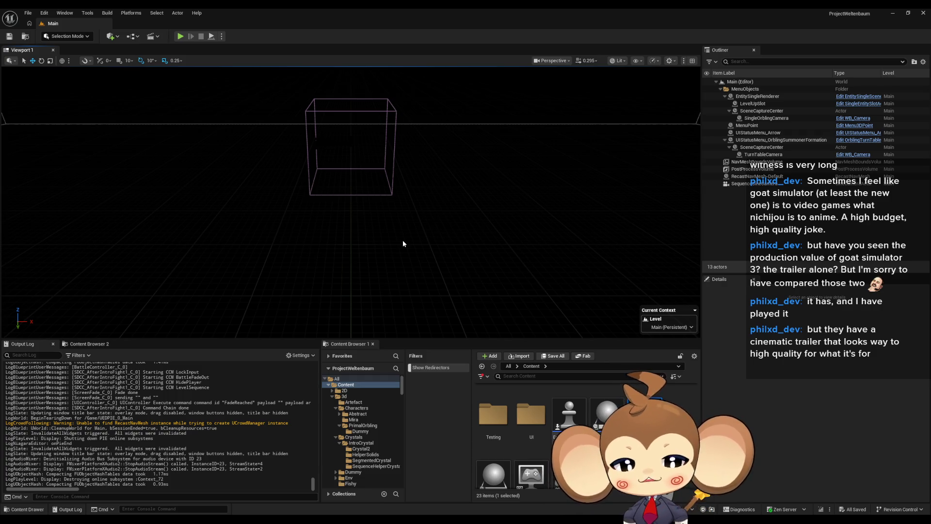
{"action": "left_click", "coordinate": [179, 36]}
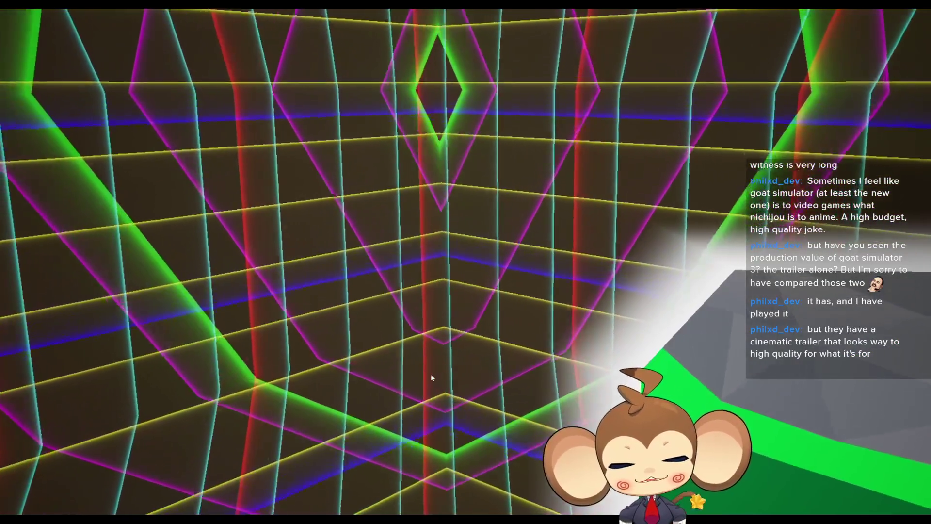
{"action": "key", "text": "F11"}
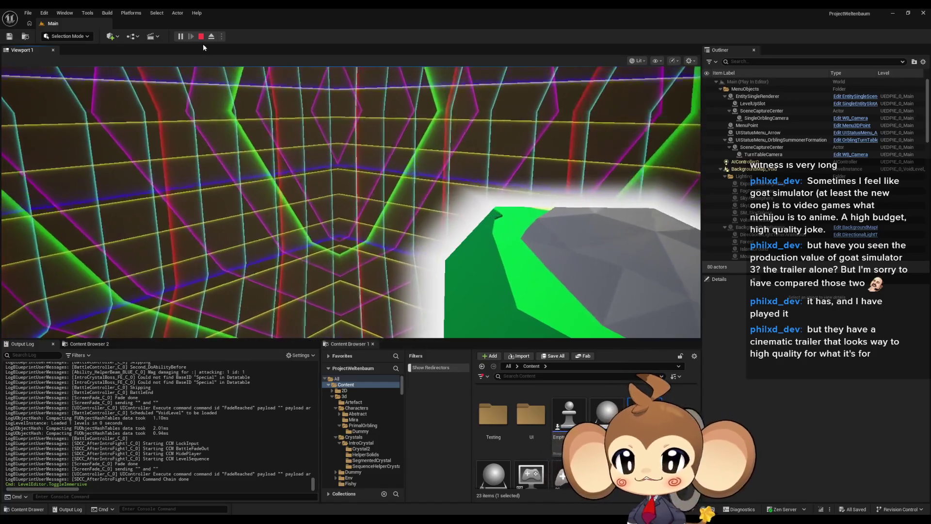
{"action": "left_click", "coordinate": [202, 38]}
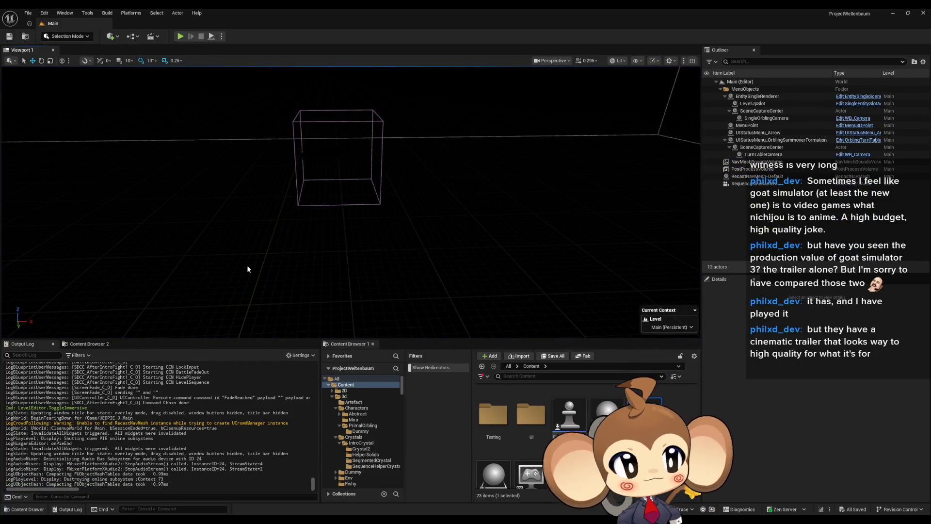